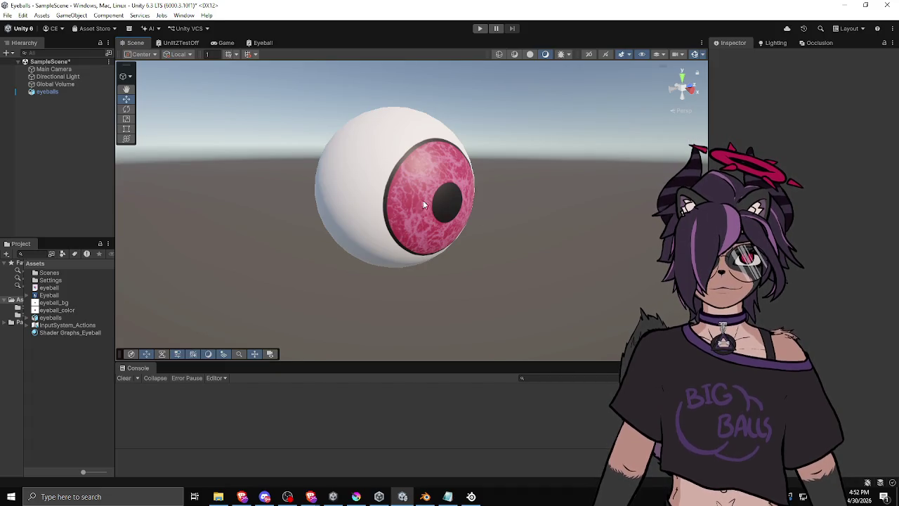
Step: On the eyeball texture canvas, pick a dark magenta and shrink the brush from 385 to 63 px
{"action": "left_click", "coordinate": [358, 497]}
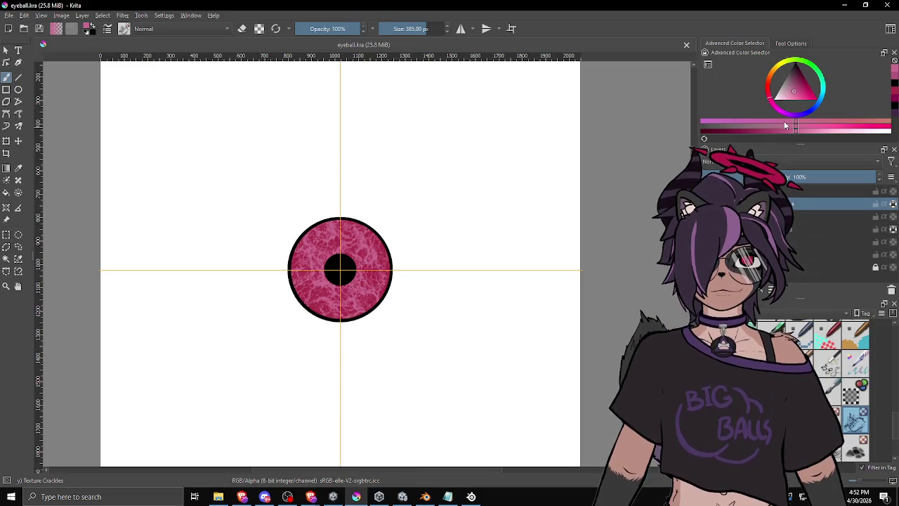
{"action": "left_click", "coordinate": [794, 70]}
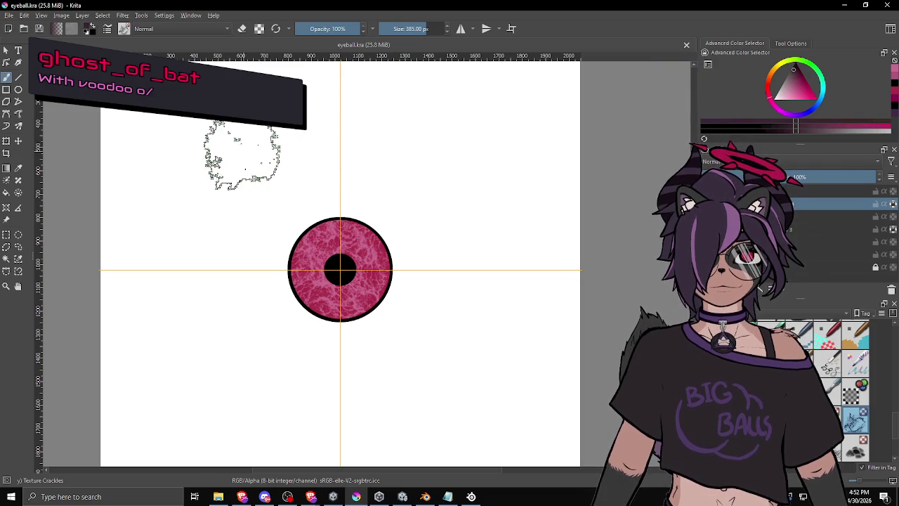
{"action": "key", "text": "bracketleft"}
{"action": "key", "text": "bracketleft"}
{"action": "key", "text": "bracketleft"}
{"action": "key", "text": "bracketleft"}
{"action": "key", "text": "bracketleft"}
{"action": "key", "text": "bracketleft"}
{"action": "key", "text": "bracketleft"}
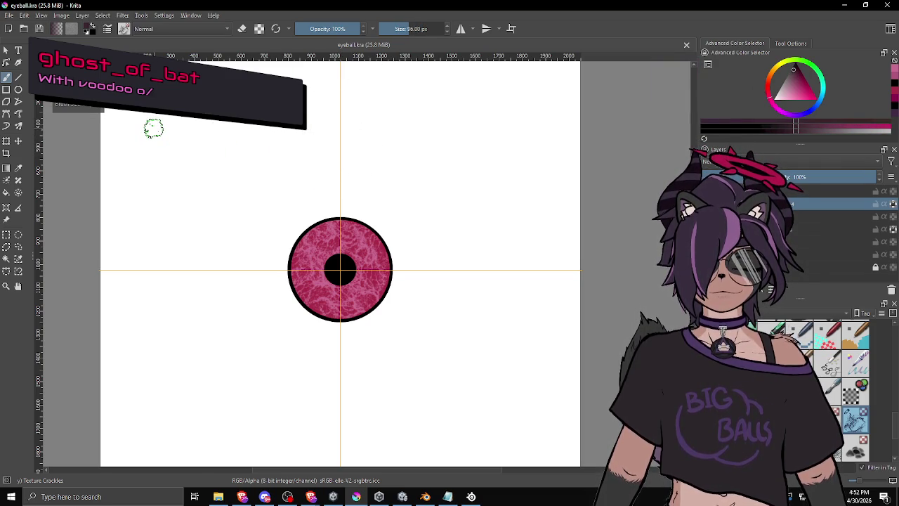
{"action": "key", "text": "bracketleft"}
{"action": "key", "text": "bracketleft"}
{"action": "key", "text": "bracketleft"}
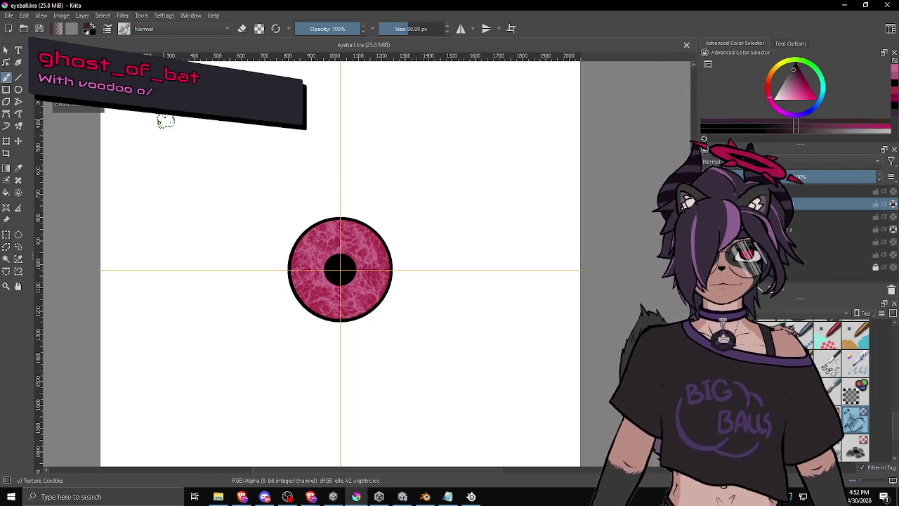
{"action": "left_click", "coordinate": [157, 128]}
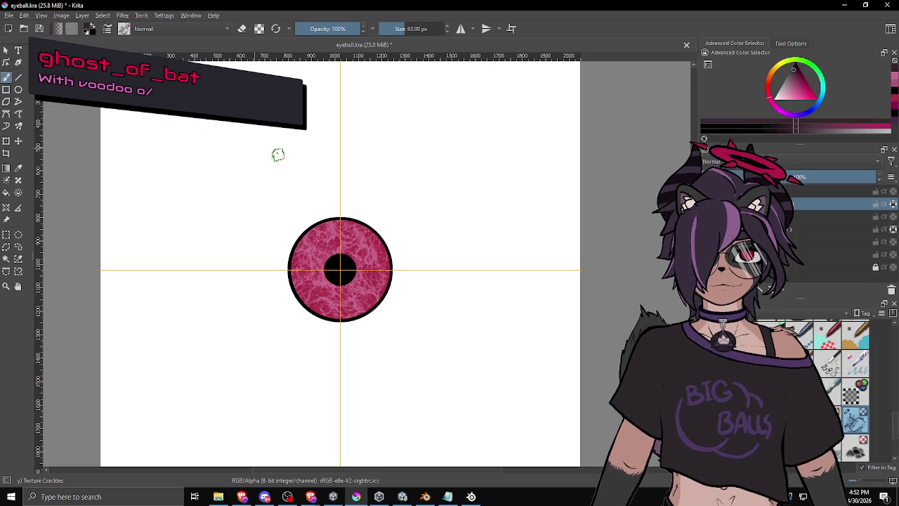
Step: Switch to a mid purple and paint the first B above the pink iris
{"action": "left_click", "coordinate": [806, 112]}
{"action": "left_click", "coordinate": [798, 88]}
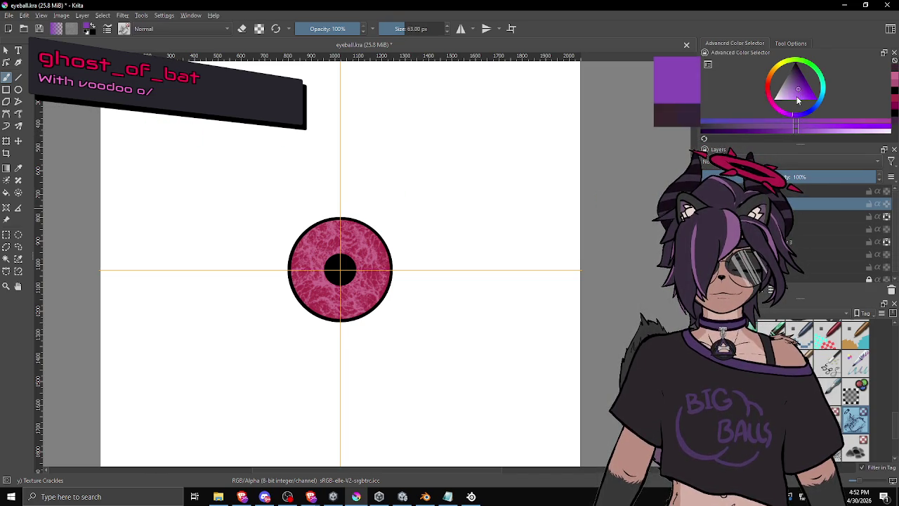
{"action": "left_click_drag", "start_coordinate": [163, 116], "coordinate": [166, 160]}
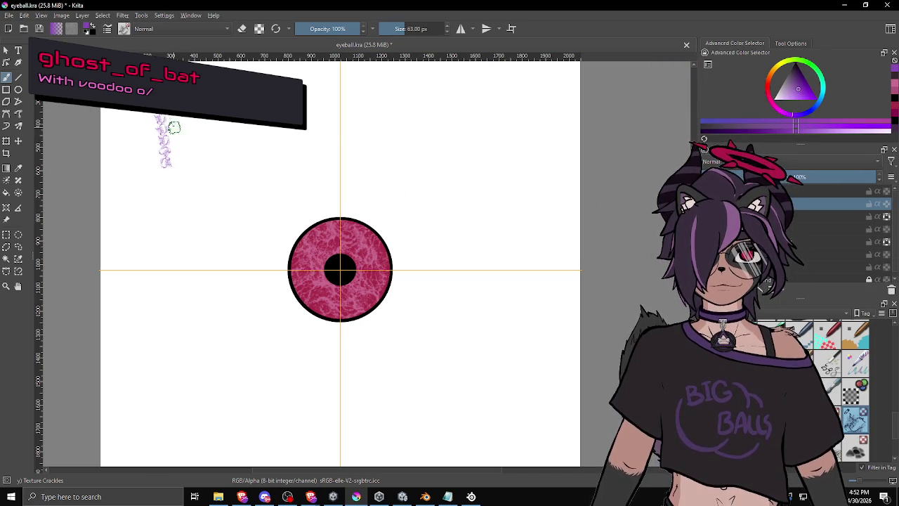
{"action": "mouse_move", "coordinate": [186, 119]}
{"action": "left_mouse_down"}
{"action": "mouse_move", "coordinate": [195, 129]}
{"action": "mouse_move", "coordinate": [166, 159]}
{"action": "left_mouse_up"}
Step: Write the R and final B to spell 'BRB', then add a squiggly underline
{"action": "mouse_move", "coordinate": [214, 100]}
{"action": "left_mouse_down"}
{"action": "mouse_move", "coordinate": [217, 153]}
{"action": "mouse_move", "coordinate": [222, 130]}
{"action": "mouse_move", "coordinate": [250, 146]}
{"action": "left_mouse_up"}
{"action": "mouse_move", "coordinate": [257, 97]}
{"action": "left_mouse_down"}
{"action": "mouse_move", "coordinate": [257, 144]}
{"action": "mouse_move", "coordinate": [280, 92]}
{"action": "mouse_move", "coordinate": [293, 134]}
{"action": "mouse_move", "coordinate": [281, 144]}
{"action": "mouse_move", "coordinate": [281, 94]}
{"action": "mouse_move", "coordinate": [262, 140]}
{"action": "mouse_move", "coordinate": [245, 141]}
{"action": "mouse_move", "coordinate": [235, 96]}
{"action": "mouse_move", "coordinate": [215, 136]}
{"action": "mouse_move", "coordinate": [167, 161]}
{"action": "mouse_move", "coordinate": [198, 118]}
{"action": "mouse_move", "coordinate": [158, 102]}
{"action": "left_mouse_up"}
{"action": "left_click_drag", "start_coordinate": [154, 184], "coordinate": [302, 156]}
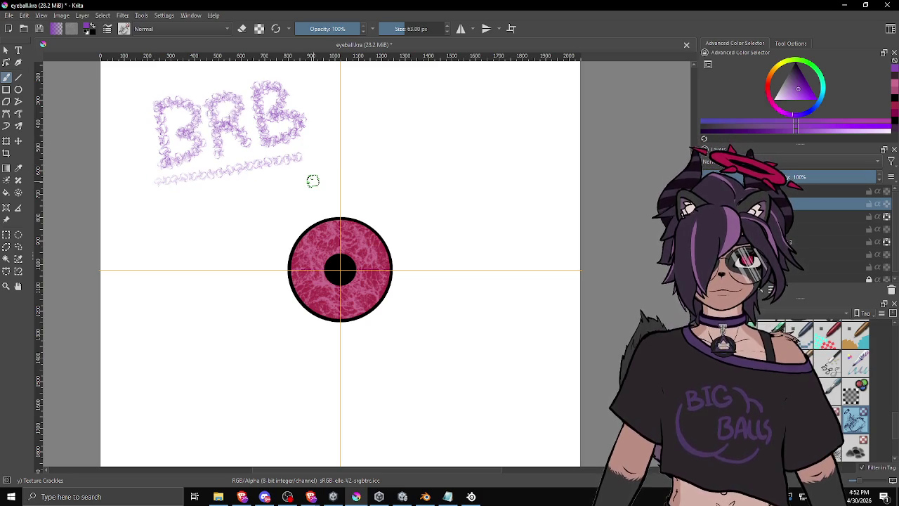
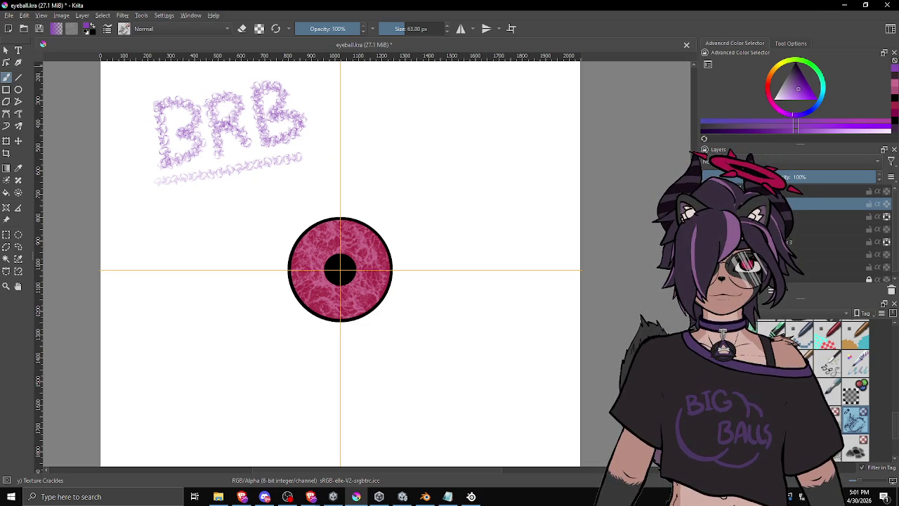
Step: Erase the purple BRB lettering from the Krita canvas with a freehand selection, then deselect
{"action": "key", "text": "alt+Tab"}
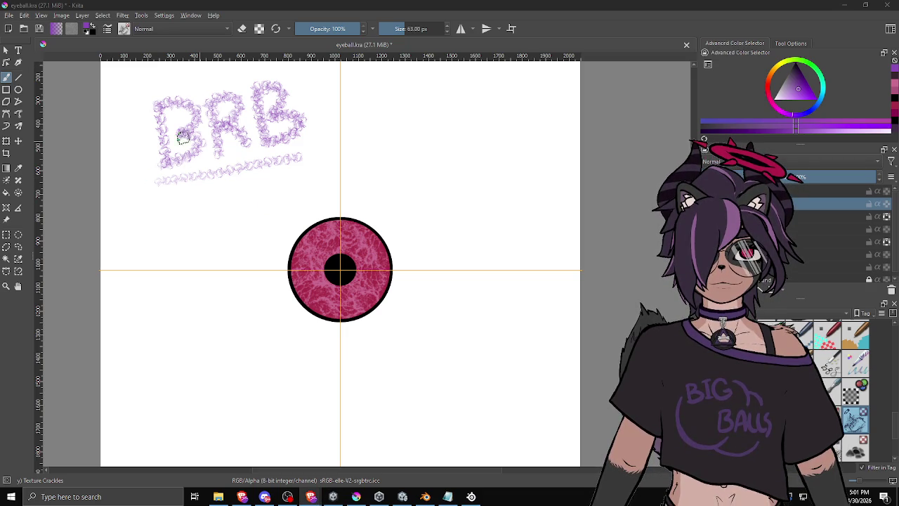
{"action": "left_click", "coordinate": [18, 246]}
{"action": "mouse_move", "coordinate": [113, 150]}
{"action": "left_mouse_down"}
{"action": "mouse_move", "coordinate": [238, 207]}
{"action": "mouse_move", "coordinate": [321, 68]}
{"action": "mouse_move", "coordinate": [124, 81]}
{"action": "mouse_move", "coordinate": [113, 149]}
{"action": "left_mouse_up"}
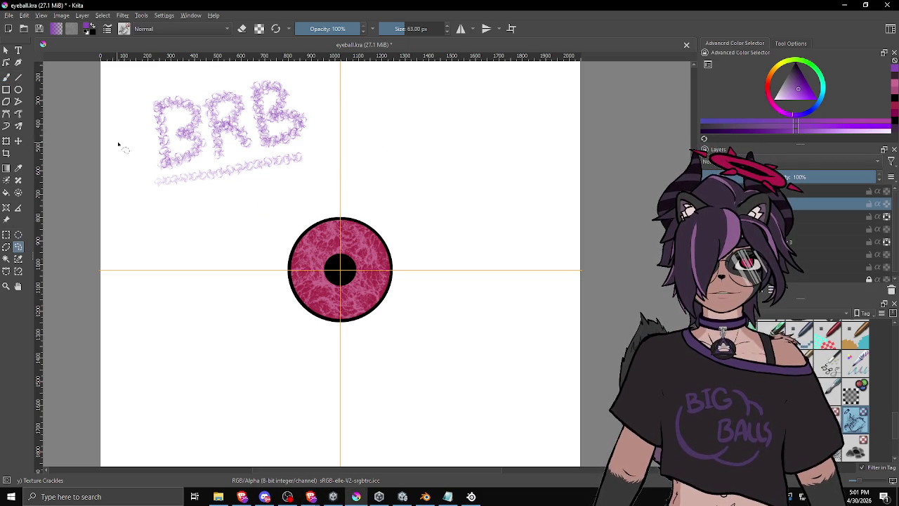
{"action": "key", "text": "Delete"}
{"action": "key", "text": "ctrl+shift+a"}
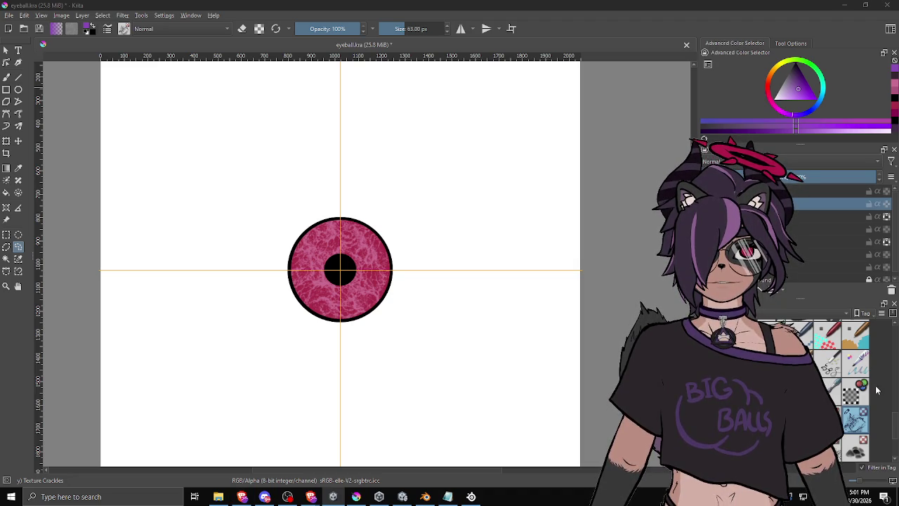
{"action": "left_click", "coordinate": [402, 496]}
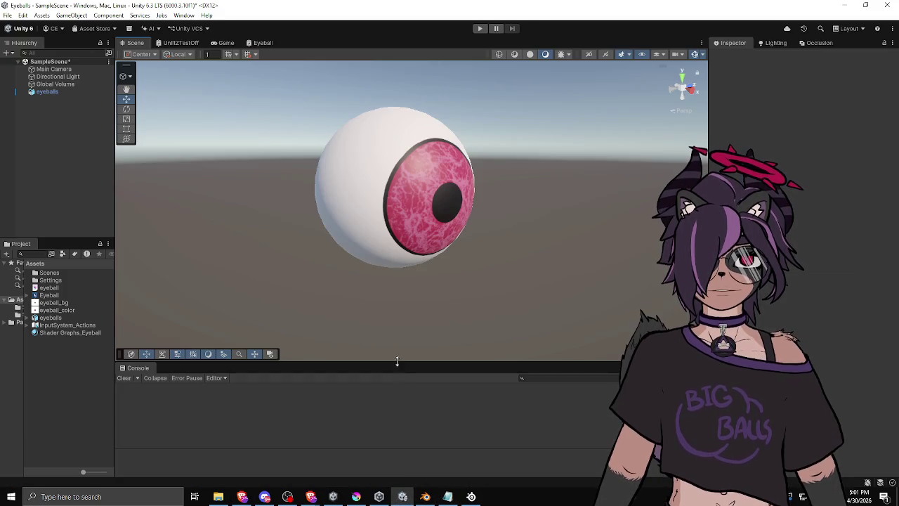
Step: Orbit the Scene view around the eyeball until its pink iris faces the camera
{"action": "mouse_move", "coordinate": [435, 210]}
{"action": "left_mouse_down"}
{"action": "mouse_move", "coordinate": [421, 193]}
{"action": "mouse_move", "coordinate": [313, 220]}
{"action": "mouse_move", "coordinate": [518, 208]}
{"action": "mouse_move", "coordinate": [432, 169]}
{"action": "mouse_move", "coordinate": [379, 189]}
{"action": "left_mouse_up"}
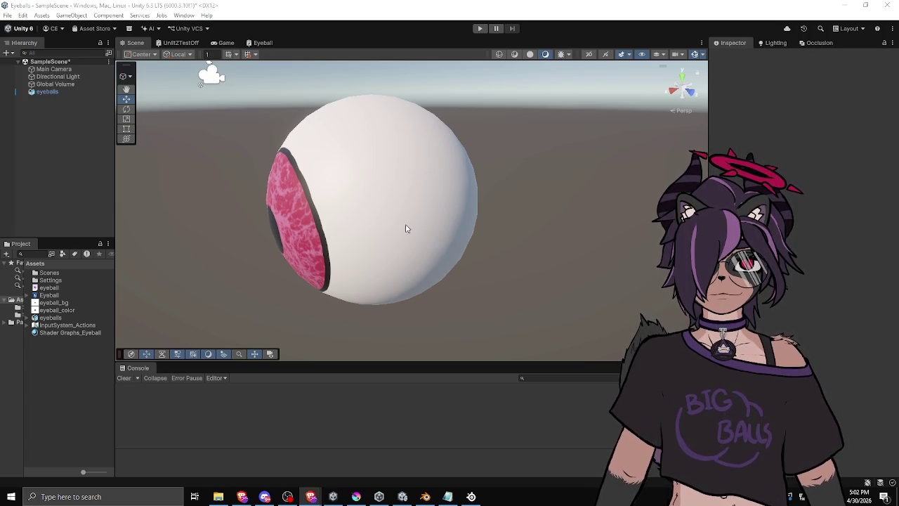
{"action": "mouse_move", "coordinate": [369, 241]}
{"action": "left_mouse_down"}
{"action": "mouse_move", "coordinate": [367, 222]}
{"action": "mouse_move", "coordinate": [358, 227]}
{"action": "mouse_move", "coordinate": [538, 183]}
{"action": "left_mouse_up"}
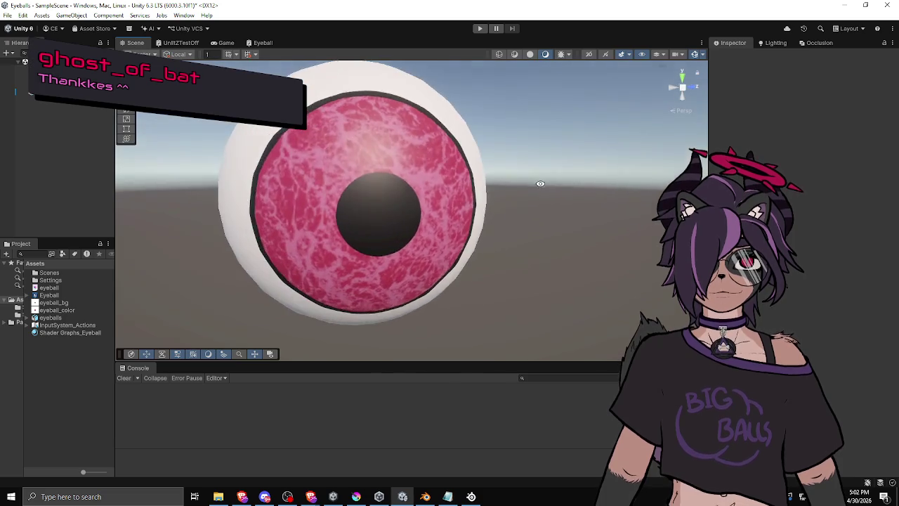
{"action": "scroll", "coordinate": [491, 208], "scroll_direction": "down", "scroll_amount": 5}
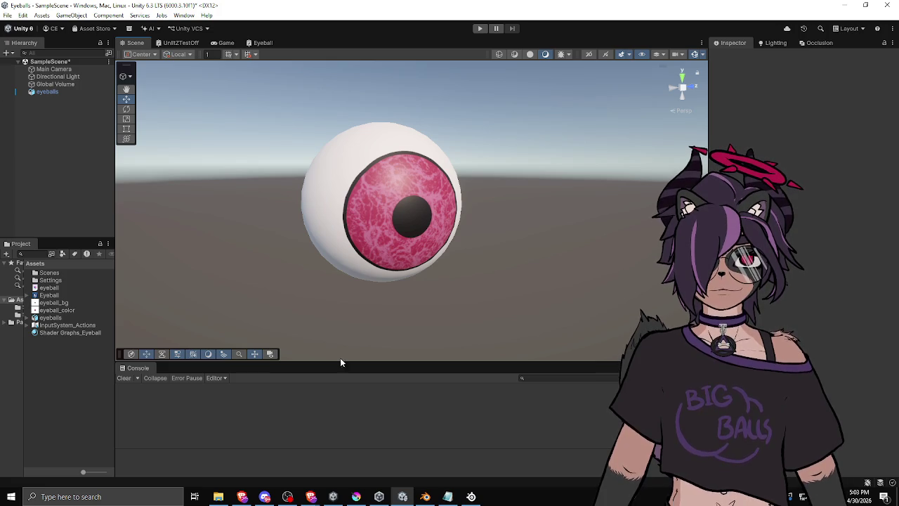
Step: Switch back to the eyeball drawing in Krita
{"action": "left_click", "coordinate": [356, 496]}
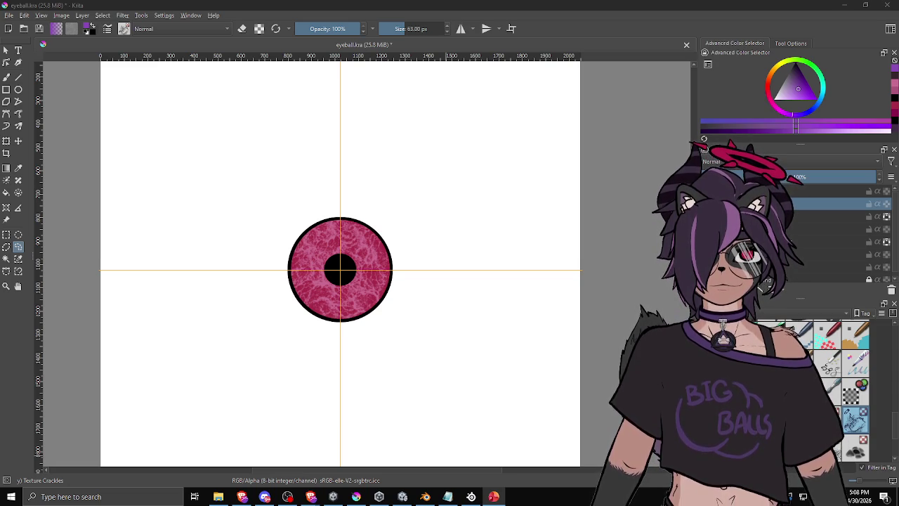
Step: Start a Win+Shift+S screen snip over the eyeball canvas twice, cancelling each one
{"action": "key", "text": "super+shift+s"}
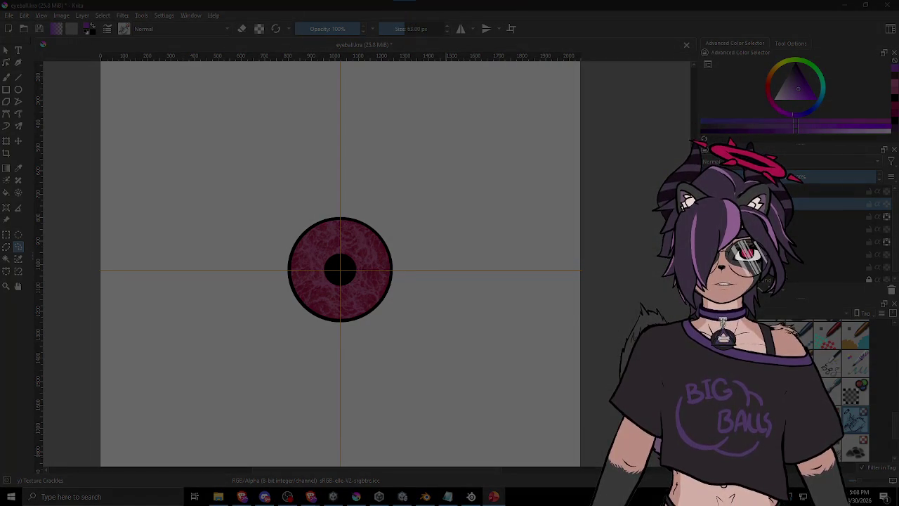
{"action": "key", "text": "Escape"}
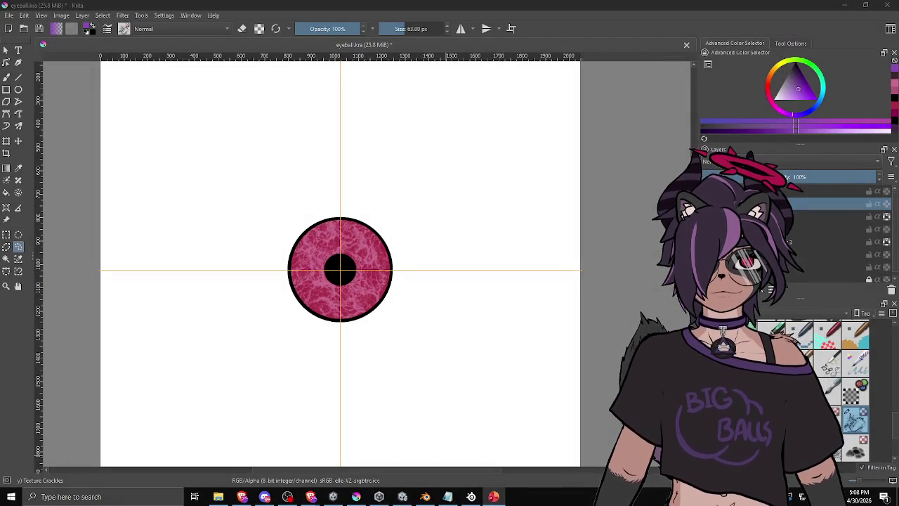
{"action": "key", "text": "super+shift+s"}
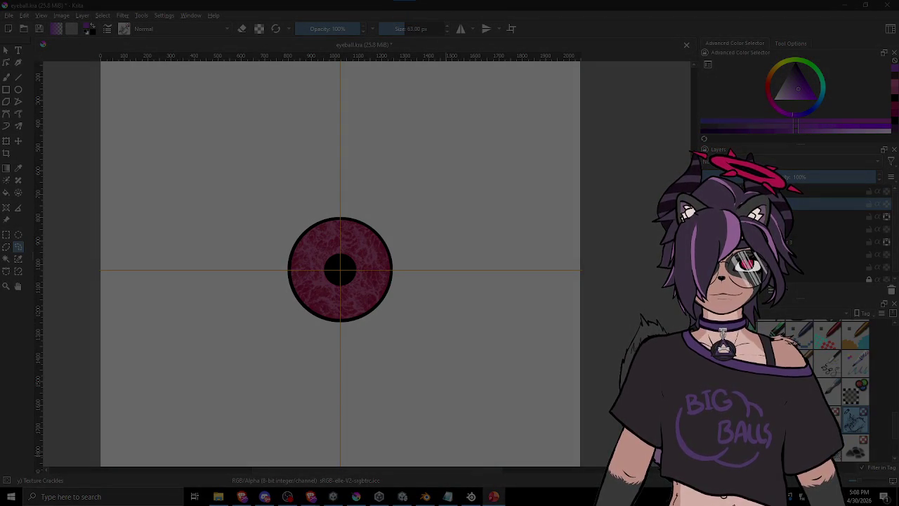
{"action": "key", "text": "Escape"}
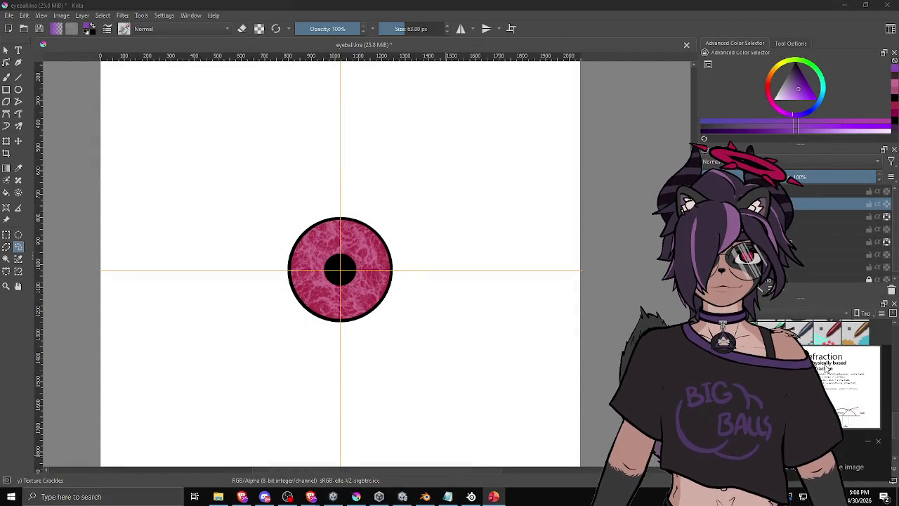
{"action": "left_click_drag", "start_coordinate": [712, 90], "coordinate": [548, 82]}
{"action": "scroll", "coordinate": [586, 267], "scroll_direction": "up", "scroll_amount": 5}
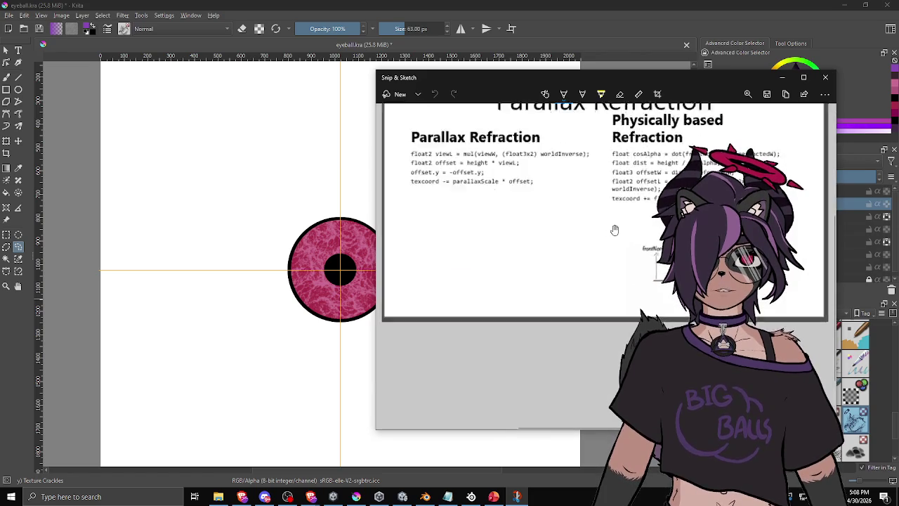
{"action": "scroll", "coordinate": [619, 225], "scroll_direction": "down", "scroll_amount": 3}
{"action": "left_click_drag", "start_coordinate": [570, 77], "coordinate": [530, 68]}
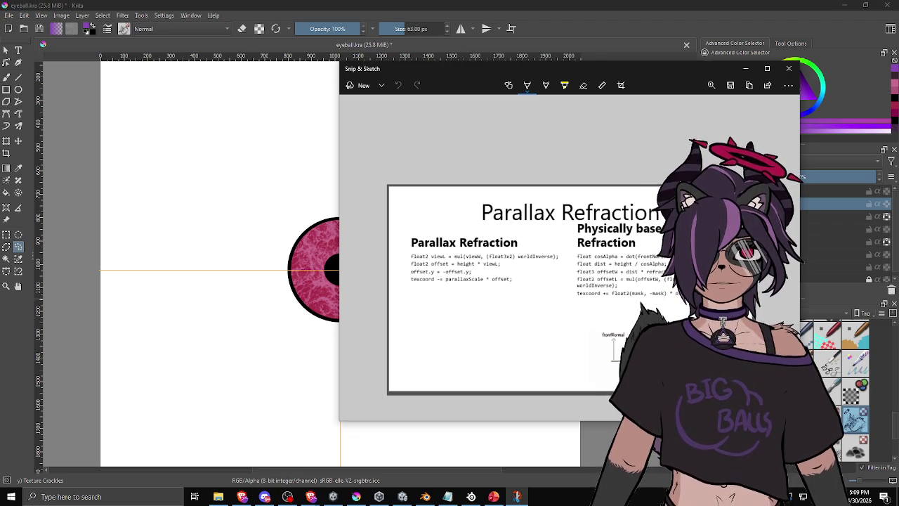
{"action": "key", "text": "alt+F4"}
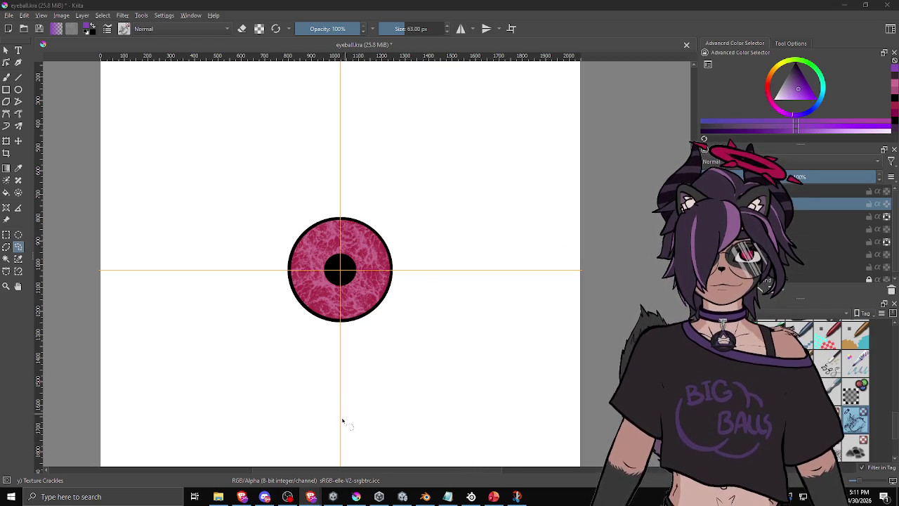
Step: Open the Eyeball shader graph, close UnlitZTestOff, and shift the Sample Texture 2D node left
{"action": "left_click", "coordinate": [402, 496]}
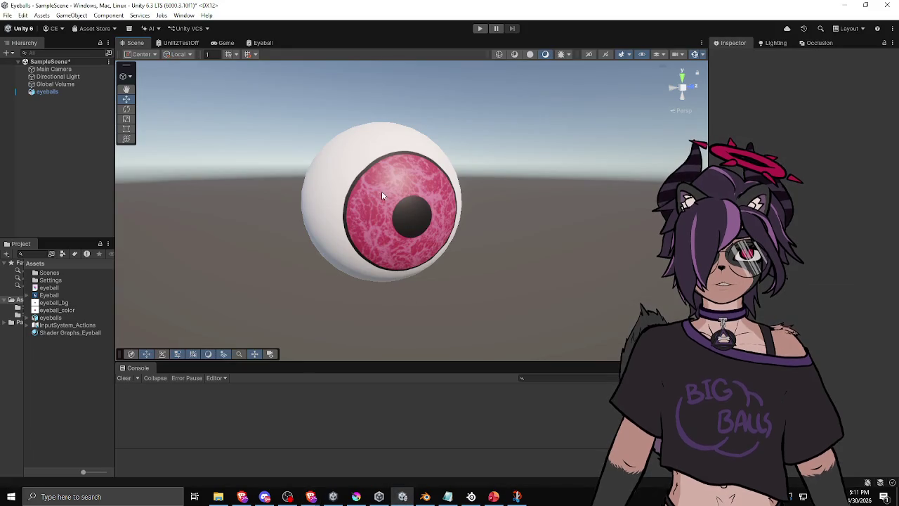
{"action": "left_click_drag", "start_coordinate": [395, 248], "coordinate": [414, 202]}
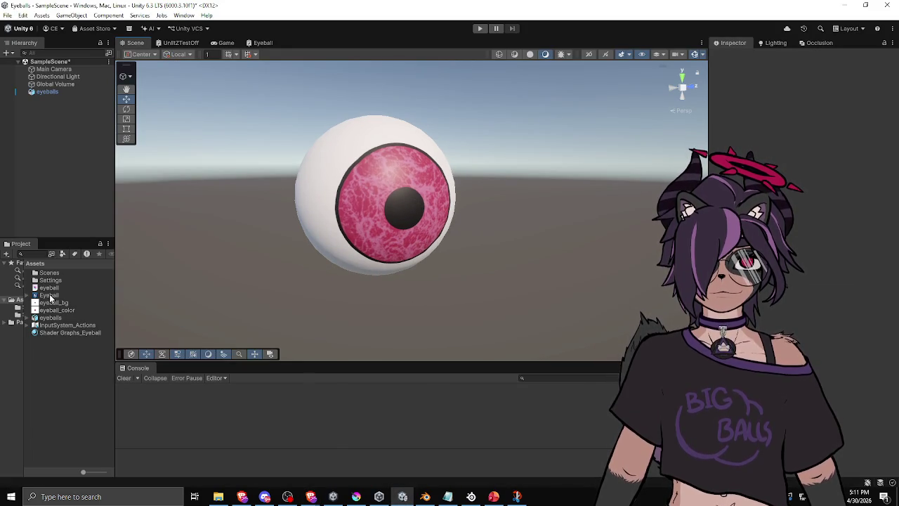
{"action": "left_click", "coordinate": [262, 43]}
{"action": "middle_click", "coordinate": [181, 43]}
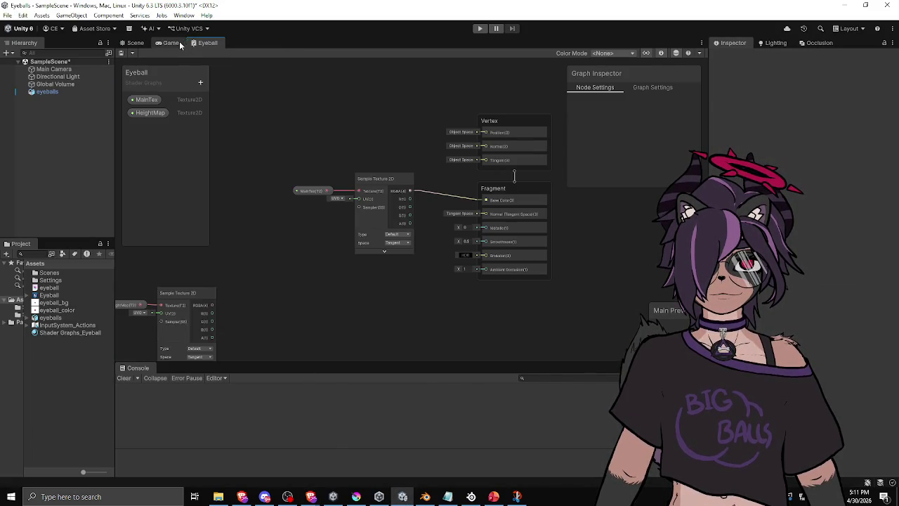
{"action": "scroll", "coordinate": [344, 158], "scroll_direction": "down", "scroll_amount": 3}
{"action": "mouse_move", "coordinate": [342, 182]}
{"action": "left_mouse_down"}
{"action": "mouse_move", "coordinate": [299, 181]}
{"action": "mouse_move", "coordinate": [309, 184]}
{"action": "left_mouse_up"}
{"action": "left_click", "coordinate": [263, 191]}
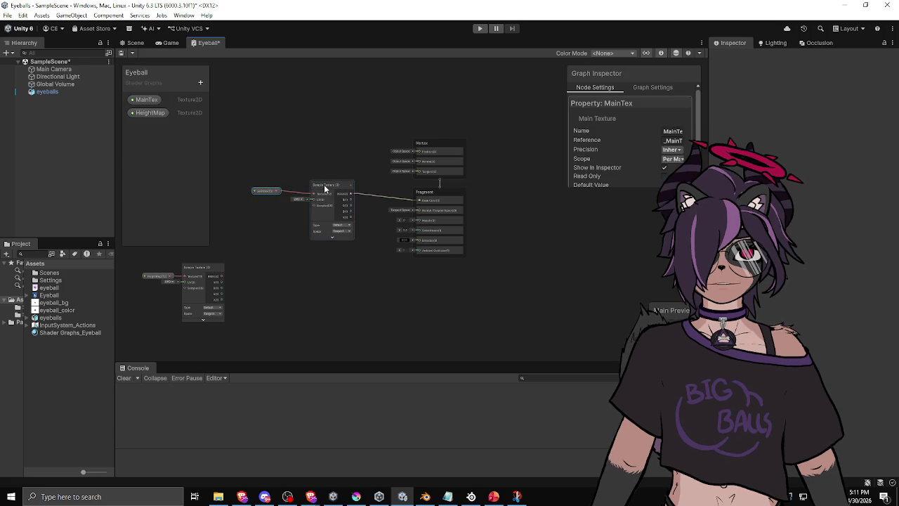
{"action": "left_click", "coordinate": [306, 185]}
Step: Consult the Parallax Refraction reference screenshot and move it out of the graph's way
{"action": "left_click", "coordinate": [517, 497]}
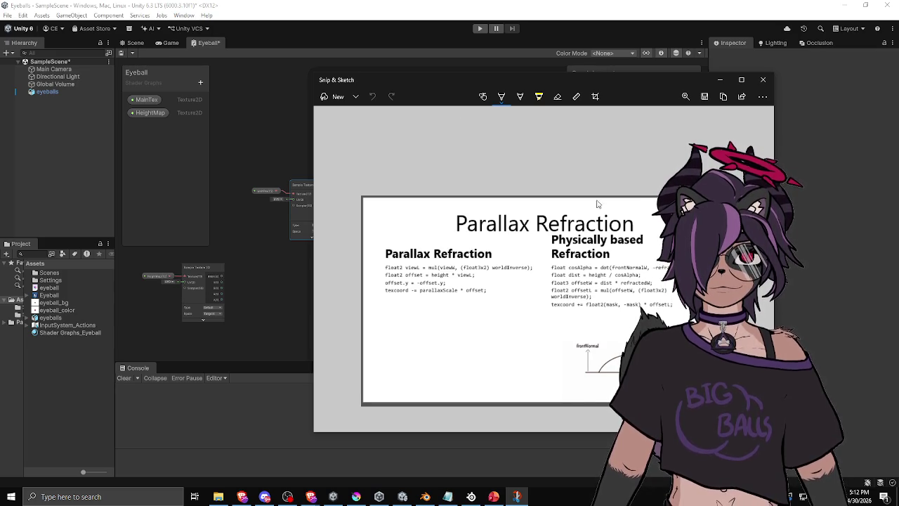
{"action": "left_click_drag", "start_coordinate": [395, 81], "coordinate": [898, 105]}
{"action": "left_click", "coordinate": [312, 190]}
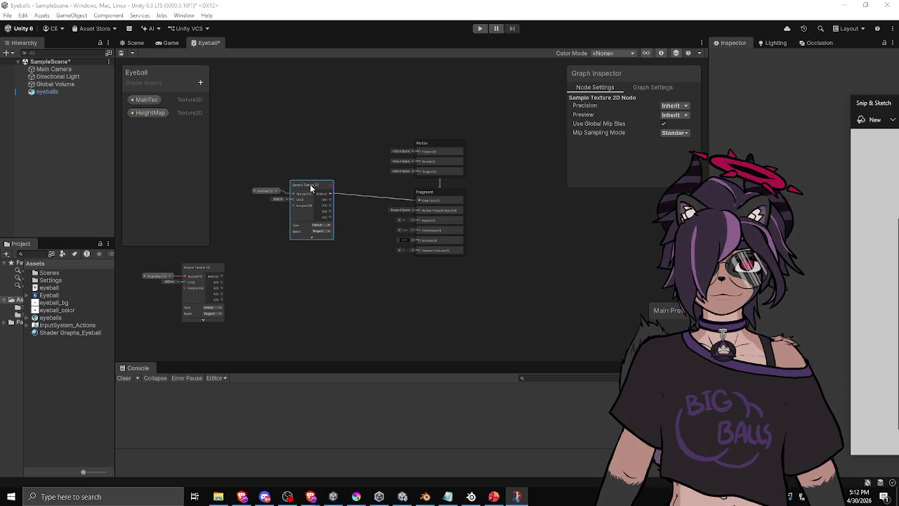
{"action": "left_click", "coordinate": [331, 274]}
{"action": "right_click", "coordinate": [295, 280]}
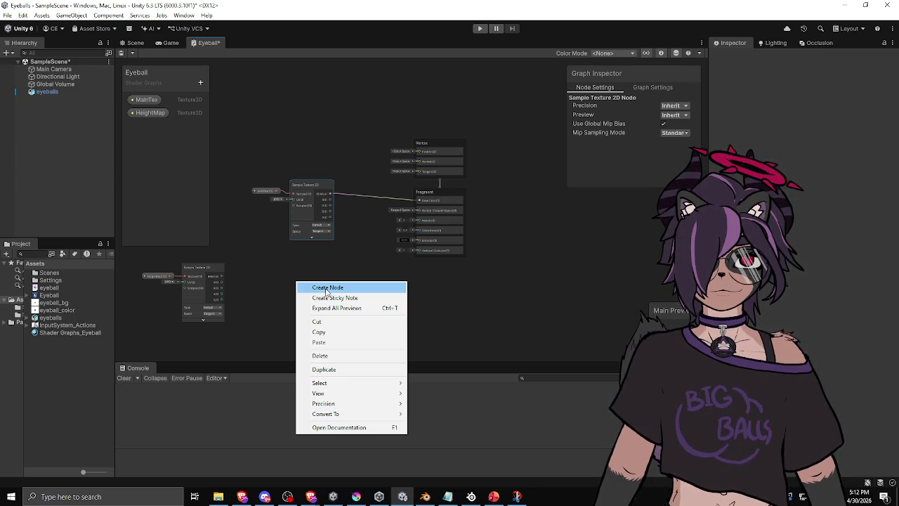
Step: Add a View Direction node to the Eyeball graph
{"action": "key", "text": "Escape"}
{"action": "right_click", "coordinate": [296, 273]}
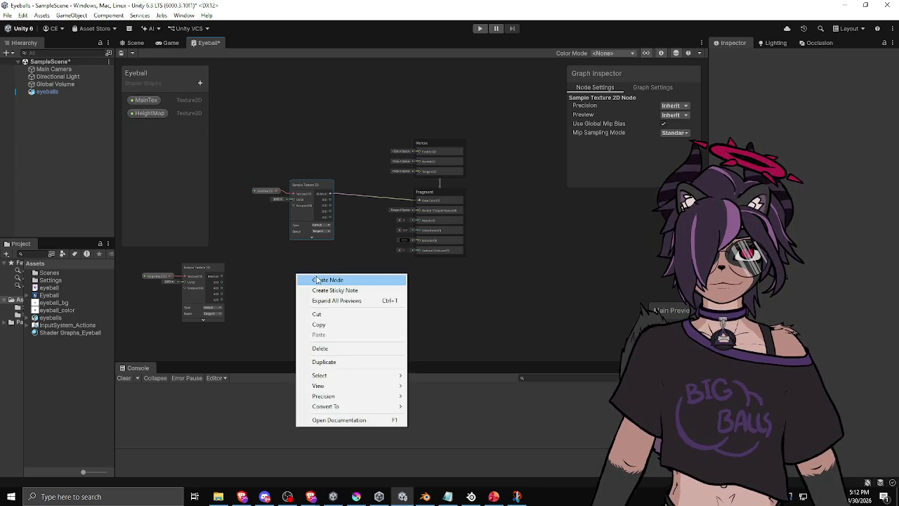
{"action": "left_click", "coordinate": [317, 280]}
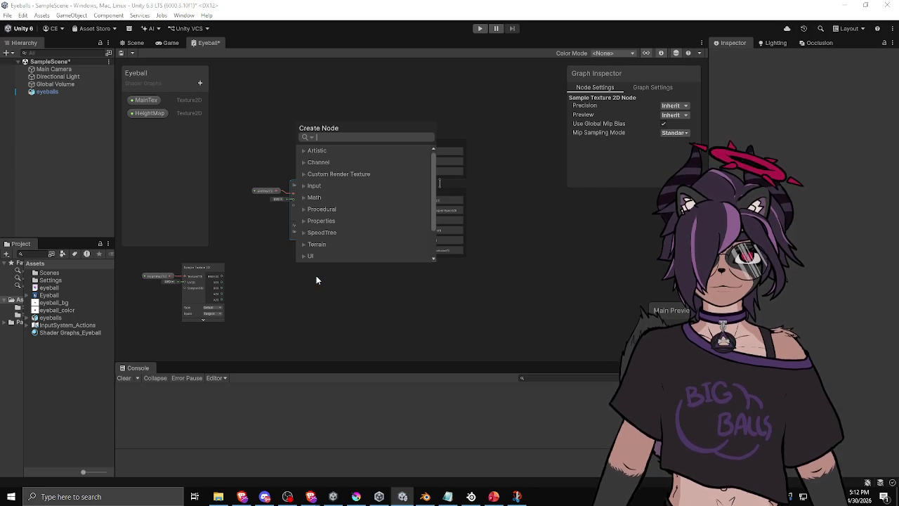
{"action": "type", "text": "view"}
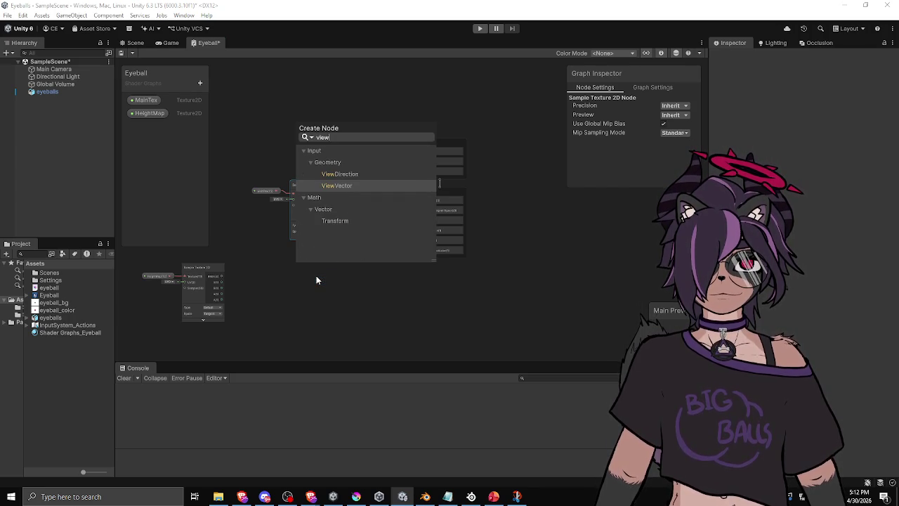
{"action": "key", "text": "Up"}
{"action": "key", "text": "Return"}
{"action": "left_click_drag", "start_coordinate": [335, 293], "coordinate": [320, 276]}
Step: Add a Normal Vector node under View Direction and collapse both nodes' previews
{"action": "right_click", "coordinate": [355, 293]}
{"action": "left_click", "coordinate": [375, 299]}
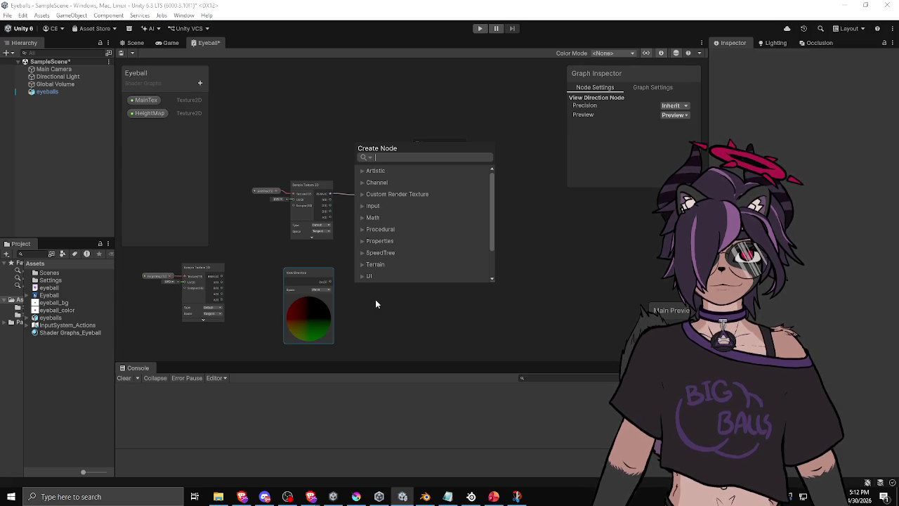
{"action": "type", "text": "norm"}
{"action": "key", "text": "Up"}
{"action": "key", "text": "Up"}
{"action": "key", "text": "Up"}
{"action": "key", "text": "Down"}
{"action": "key", "text": "Down"}
{"action": "key", "text": "Down"}
{"action": "key", "text": "Down"}
{"action": "key", "text": "Down"}
{"action": "key", "text": "Down"}
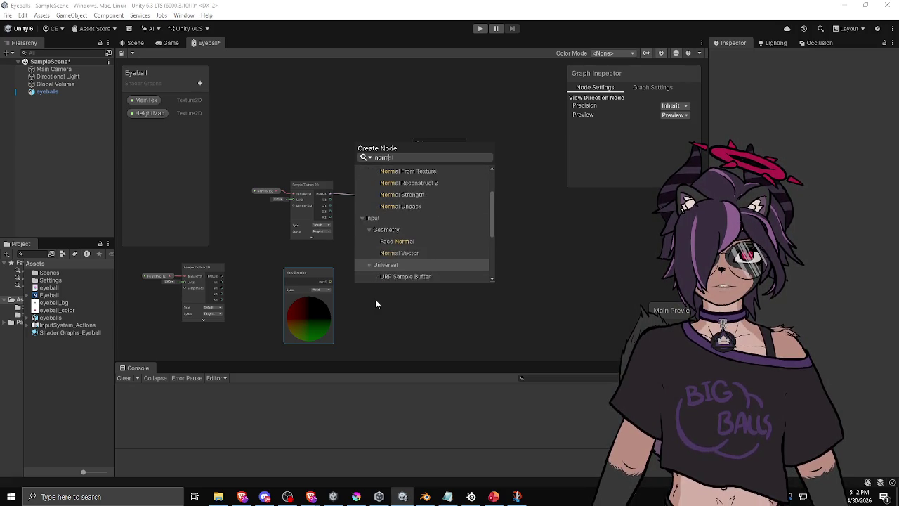
{"action": "key", "text": "Up"}
{"action": "key", "text": "Return"}
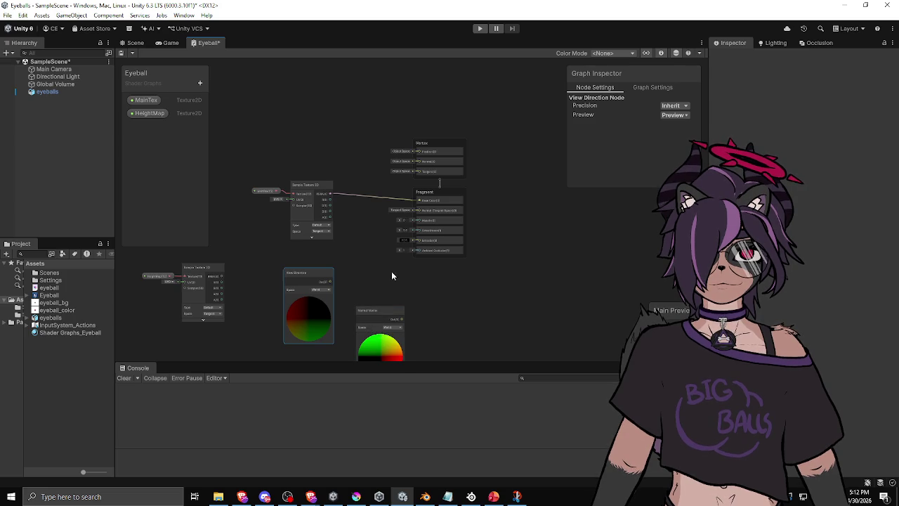
{"action": "mouse_move", "coordinate": [375, 288]}
{"action": "left_mouse_down"}
{"action": "mouse_move", "coordinate": [360, 281]}
{"action": "mouse_move", "coordinate": [333, 297]}
{"action": "mouse_move", "coordinate": [314, 288]}
{"action": "mouse_move", "coordinate": [313, 233]}
{"action": "left_mouse_up"}
{"action": "scroll", "coordinate": [352, 267], "scroll_direction": "up", "scroll_amount": 3}
{"action": "left_click", "coordinate": [316, 219]}
{"action": "left_click", "coordinate": [316, 271]}
Step: Add an Object node to the graph via the 'objec' node search
{"action": "right_click", "coordinate": [397, 230]}
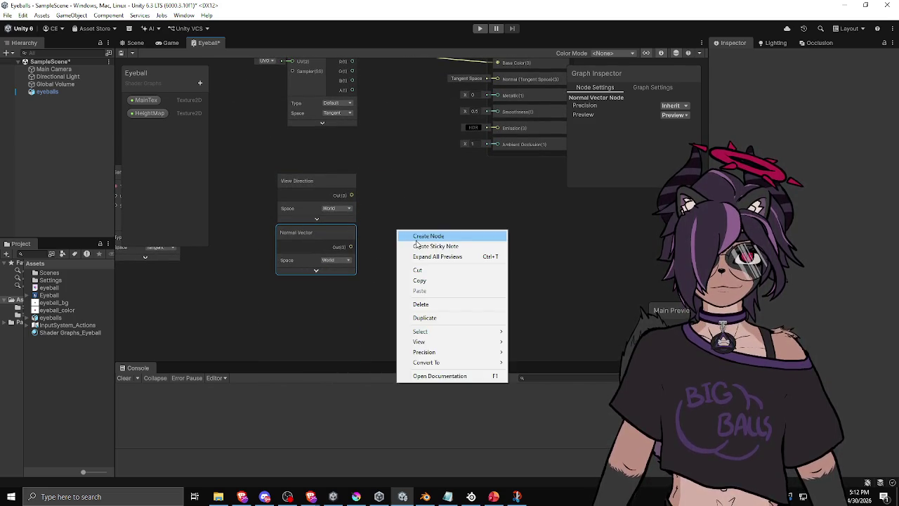
{"action": "left_click", "coordinate": [416, 240]}
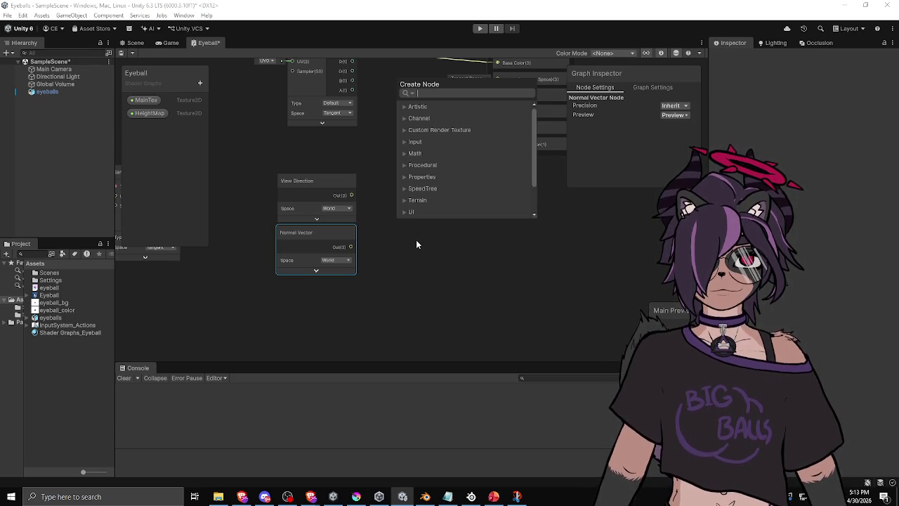
{"action": "left_click", "coordinate": [378, 241]}
{"action": "left_click", "coordinate": [320, 182]}
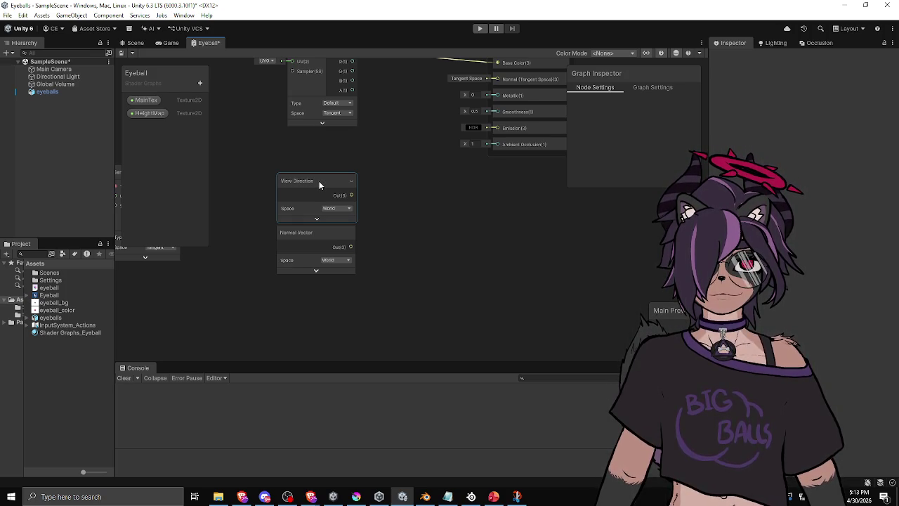
{"action": "left_click", "coordinate": [292, 293]}
{"action": "right_click", "coordinate": [292, 293]}
{"action": "left_click", "coordinate": [308, 301]}
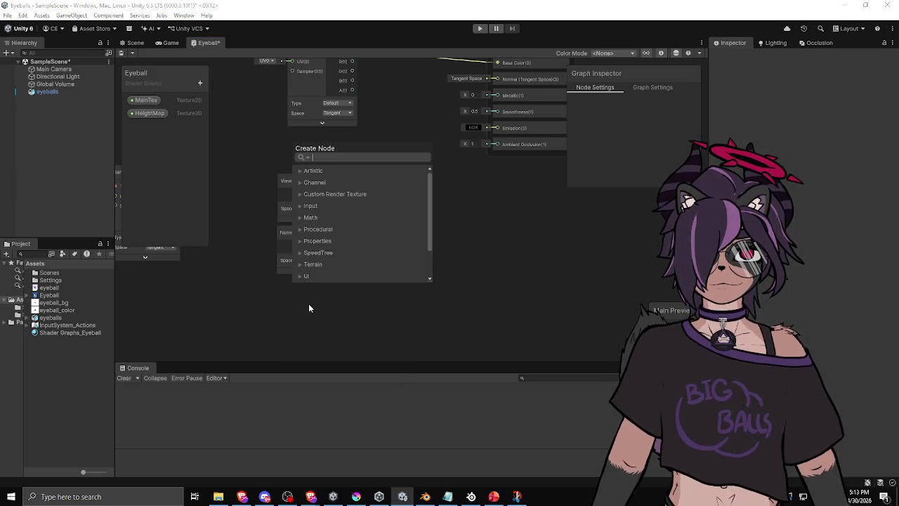
{"action": "type", "text": "objec"}
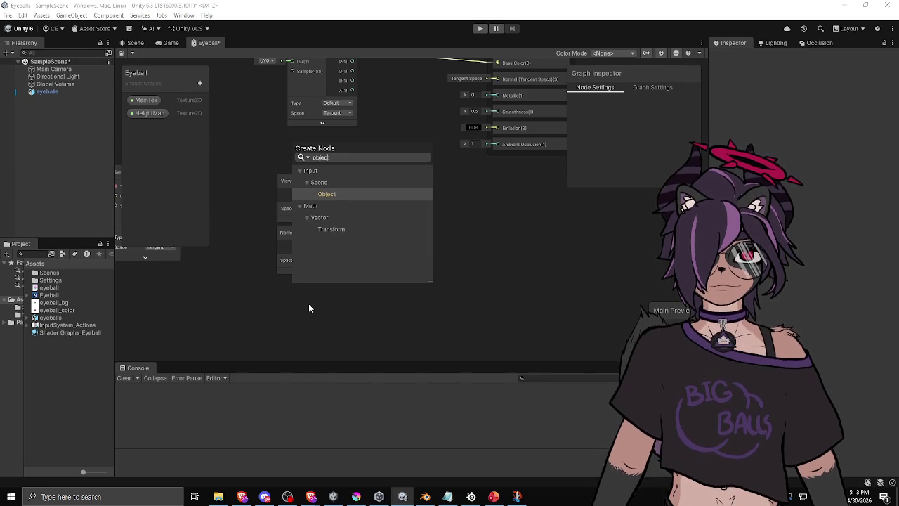
{"action": "key", "text": "Return"}
Step: Delete the Object node and add a Vector 3 node through the 'vector' search
{"action": "left_click_drag", "start_coordinate": [314, 313], "coordinate": [254, 295]}
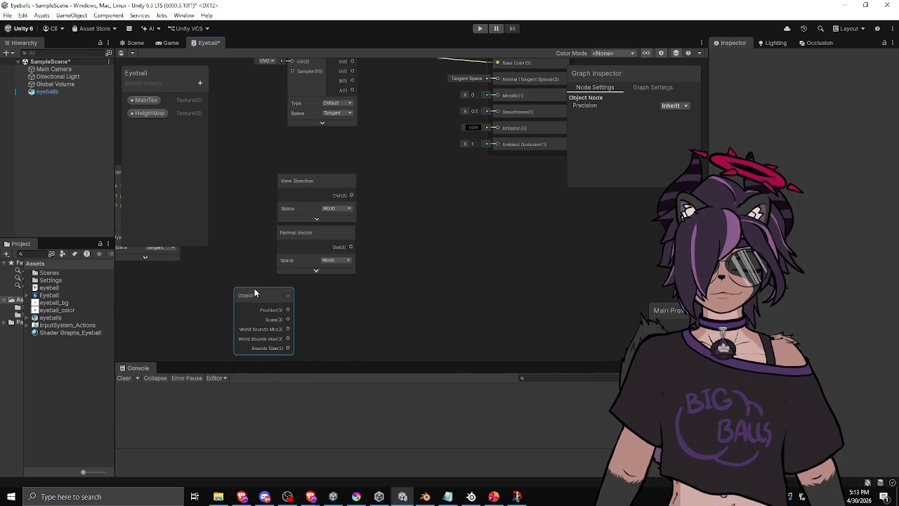
{"action": "key", "text": "Delete"}
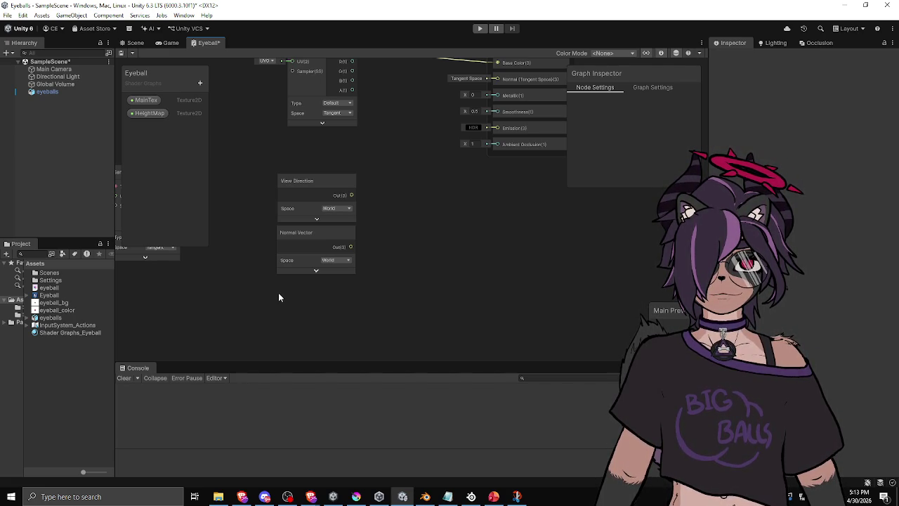
{"action": "right_click", "coordinate": [258, 298]}
{"action": "left_click", "coordinate": [275, 304]}
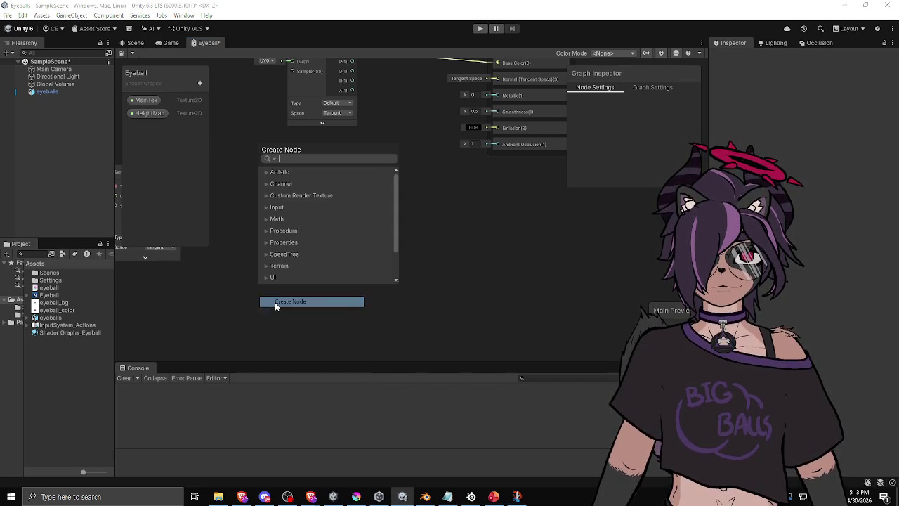
{"action": "type", "text": "time"}
{"action": "key", "text": "BackSpace"}
{"action": "key", "text": "BackSpace"}
{"action": "key", "text": "BackSpace"}
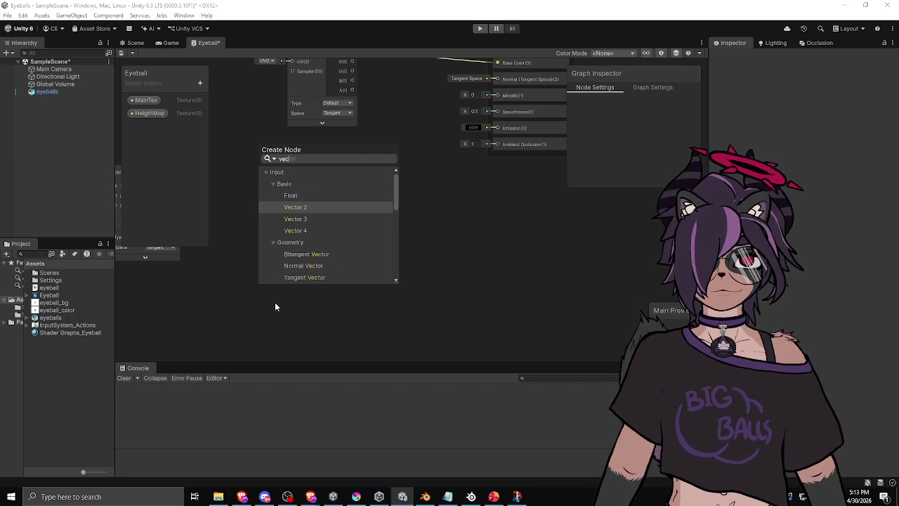
{"action": "type", "text": "for"}
{"action": "key", "text": "BackSpace"}
{"action": "key", "text": "BackSpace"}
{"action": "key", "text": "BackSpace"}
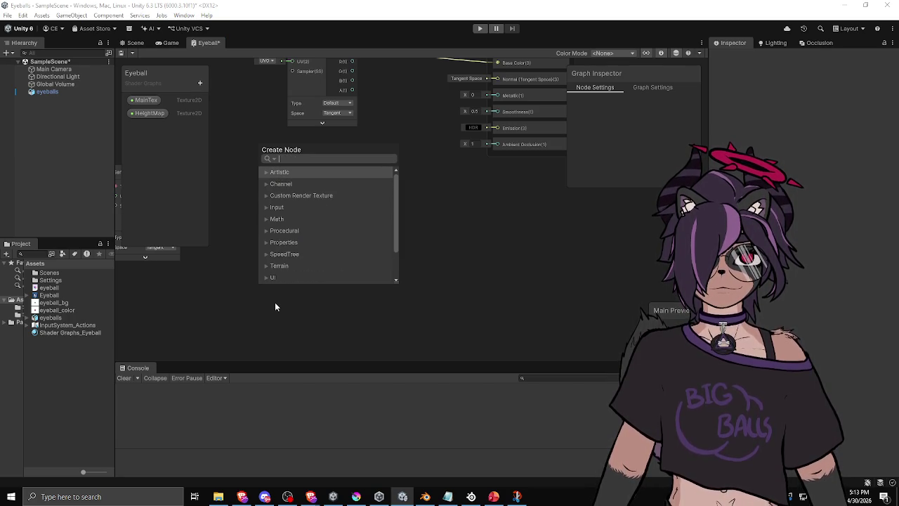
{"action": "type", "text": "object"}
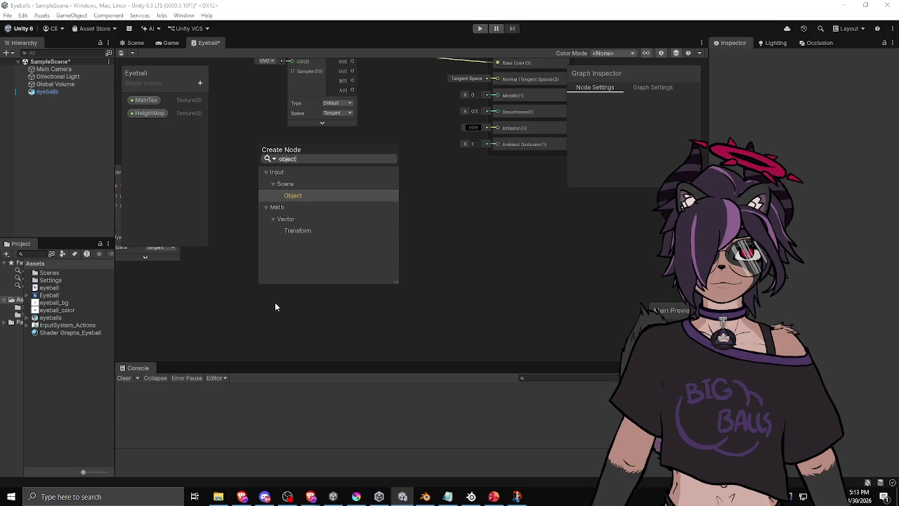
{"action": "key", "text": "BackSpace"}
{"action": "key", "text": "BackSpace"}
{"action": "key", "text": "BackSpace"}
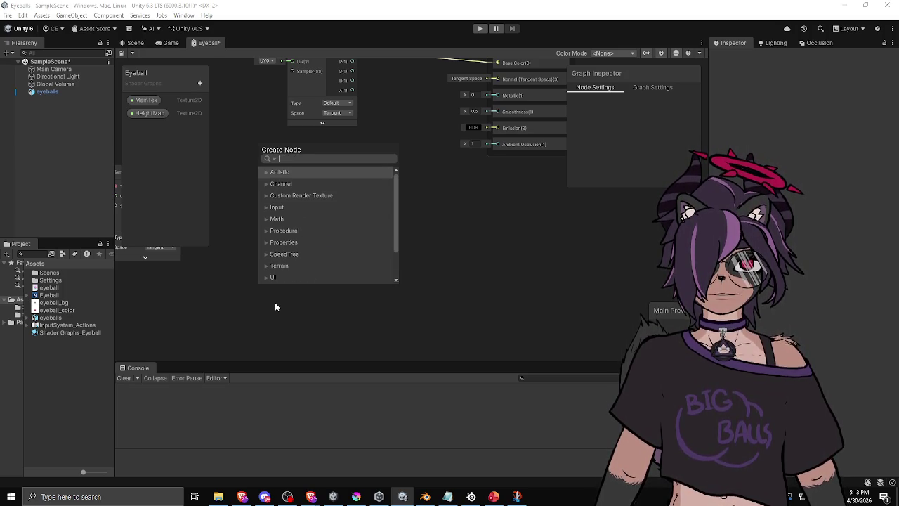
{"action": "type", "text": "vector"}
{"action": "key", "text": "Down"}
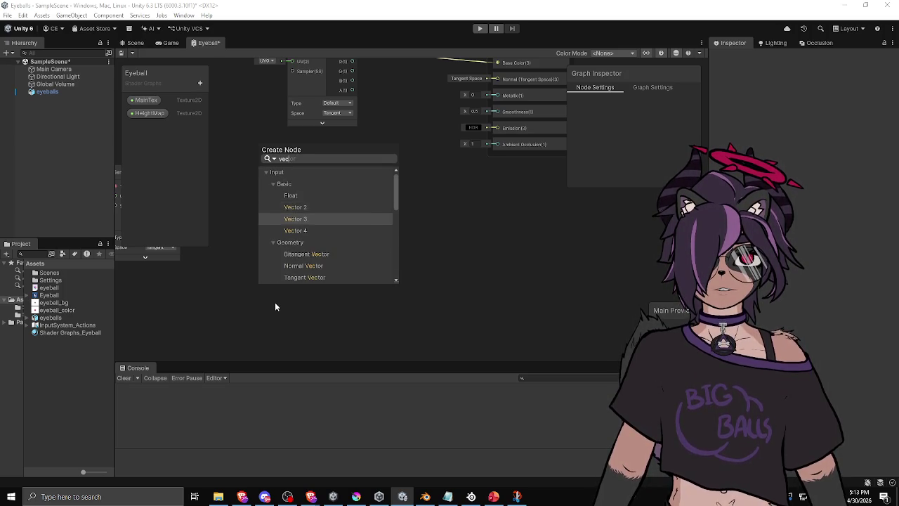
{"action": "key", "text": "Return"}
Step: Set the Vector 3 node to (0, 0, 1) and move it left
{"action": "left_click_drag", "start_coordinate": [280, 312], "coordinate": [246, 298]}
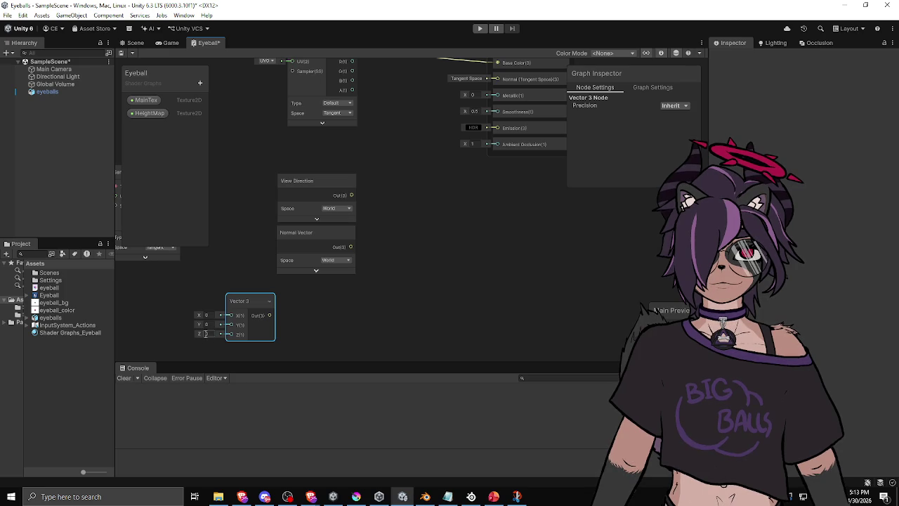
{"action": "left_click", "coordinate": [207, 333]}
{"action": "type", "text": "1"}
{"action": "left_click", "coordinate": [283, 316]}
{"action": "left_click_drag", "start_coordinate": [244, 300], "coordinate": [166, 301]}
Step: Add an Object-to-World Transform node fed by the Vector 3
{"action": "key", "text": "space"}
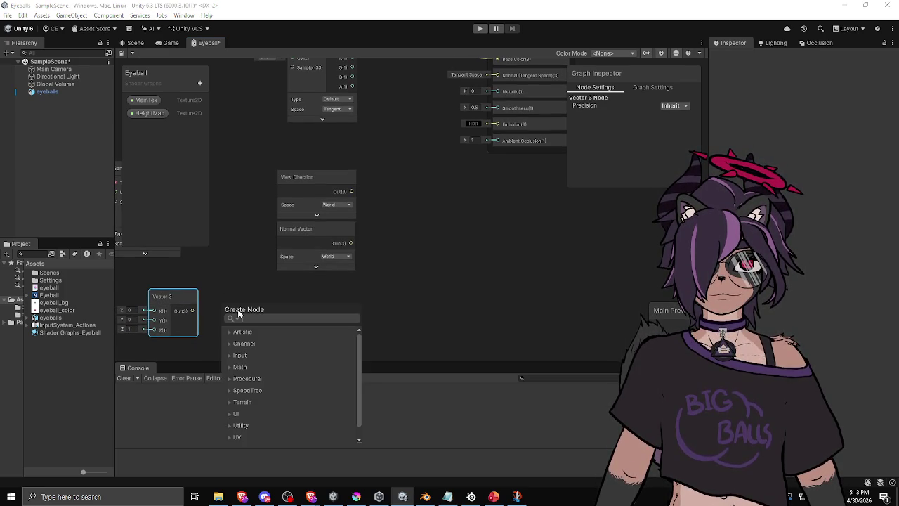
{"action": "type", "text": "object t"}
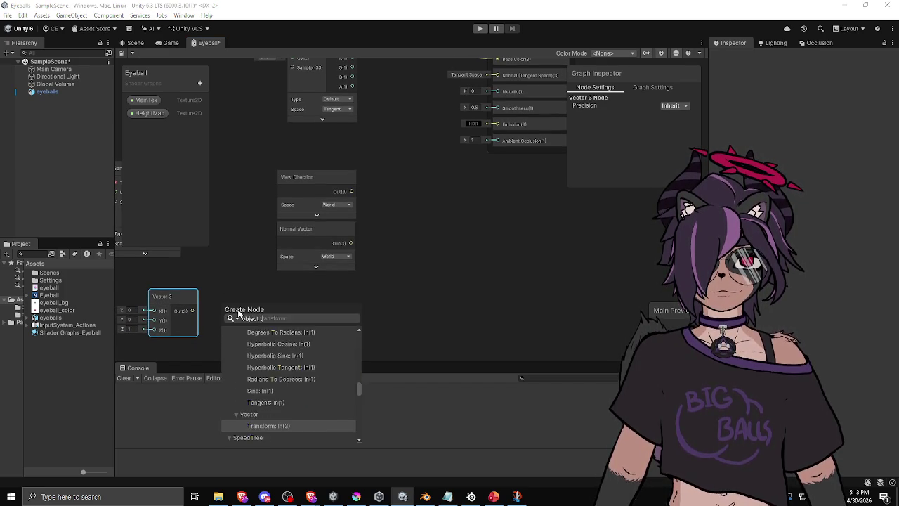
{"action": "type", "text": "o wo"}
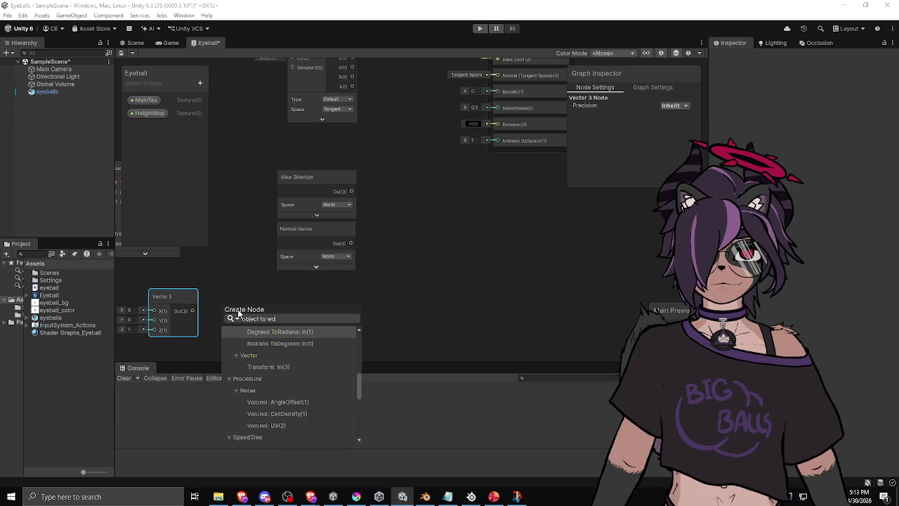
{"action": "type", "text": "rl"}
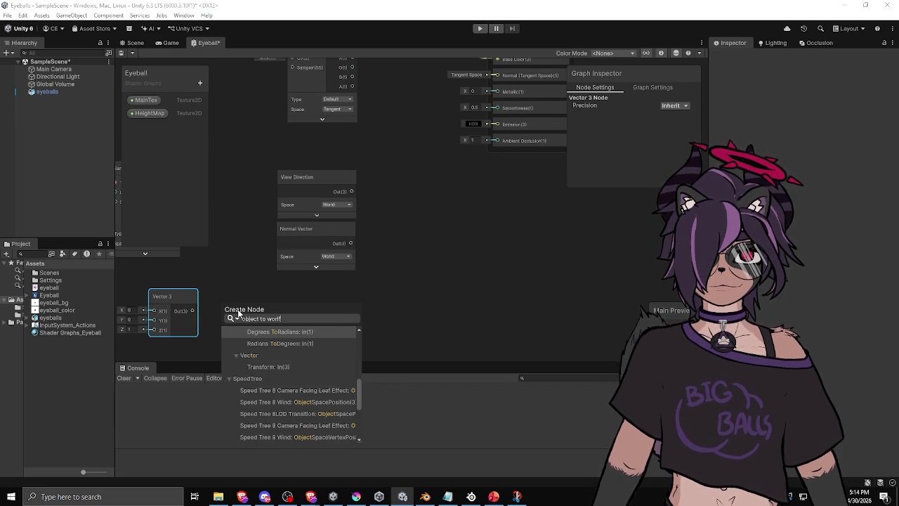
{"action": "key", "text": "ctrl+a"}
{"action": "type", "text": "transform"}
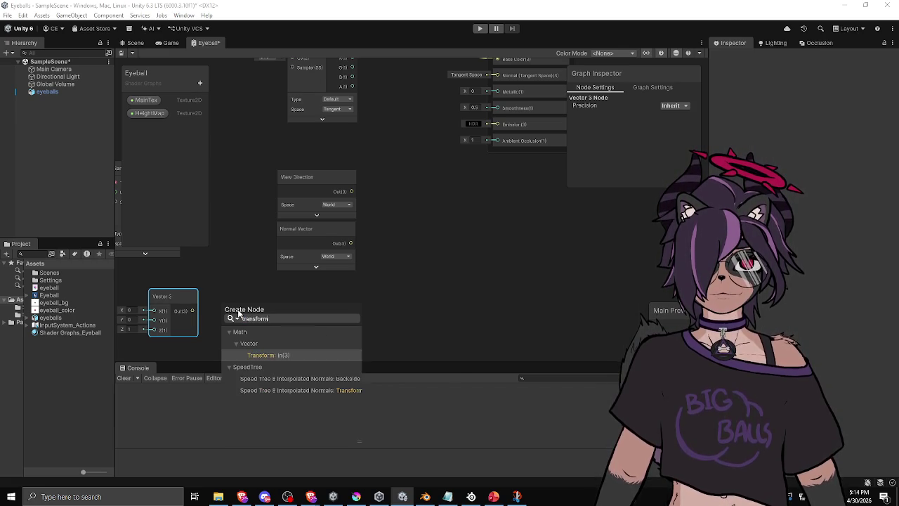
{"action": "key", "text": "Return"}
{"action": "left_click", "coordinate": [268, 299]}
{"action": "left_click_drag", "start_coordinate": [268, 302], "coordinate": [271, 296]}
Step: Set the Transform node's type to Direction and tidy its position in the graph
{"action": "left_click", "coordinate": [281, 334]}
{"action": "left_click", "coordinate": [283, 351]}
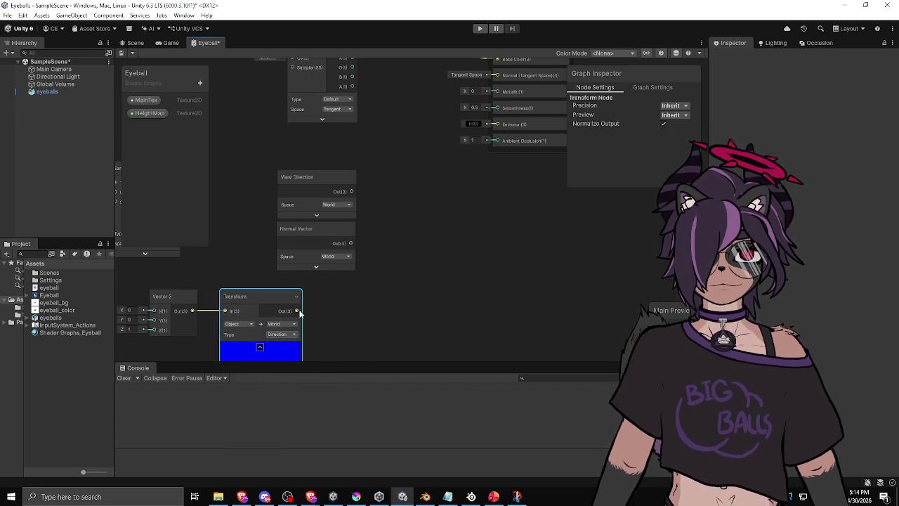
{"action": "left_click_drag", "start_coordinate": [357, 286], "coordinate": [392, 269]}
{"action": "left_click_drag", "start_coordinate": [283, 280], "coordinate": [273, 280]}
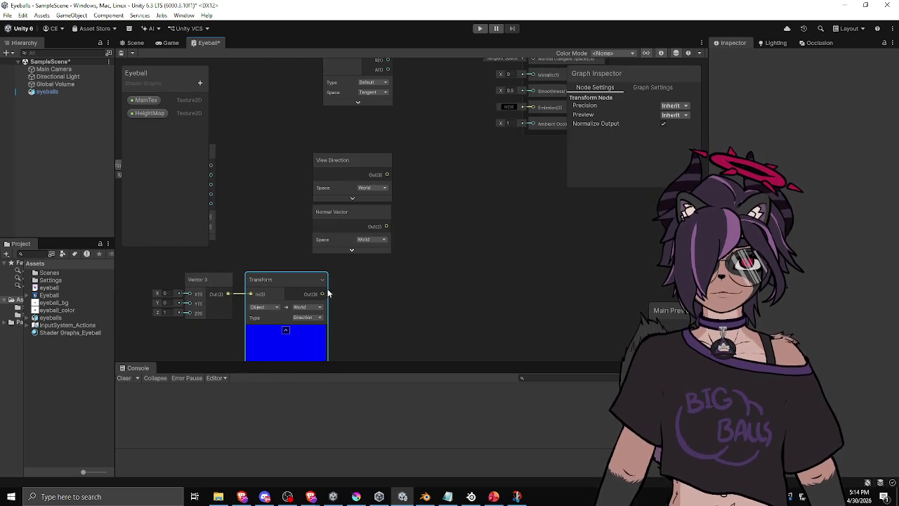
{"action": "left_click_drag", "start_coordinate": [402, 270], "coordinate": [377, 275]}
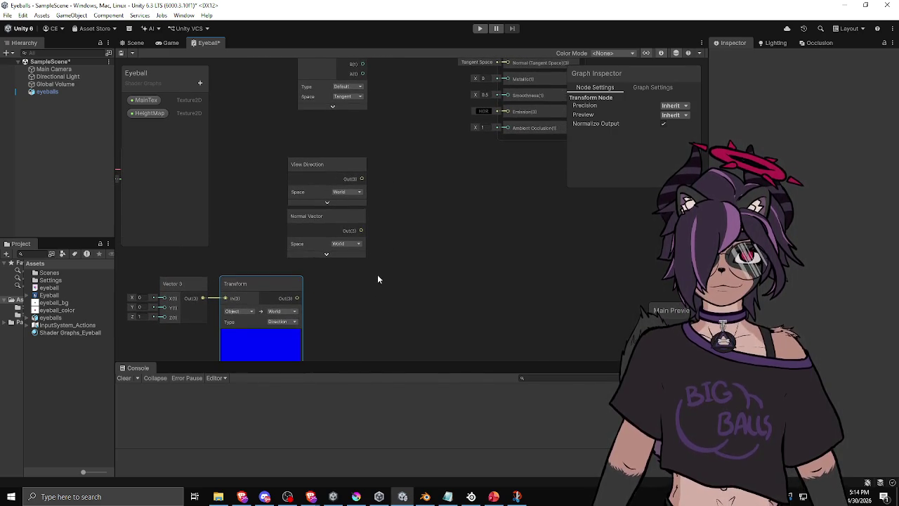
{"action": "right_click", "coordinate": [412, 277]}
Step: Add a Dot Product node and move it down-left
{"action": "left_click", "coordinate": [431, 281]}
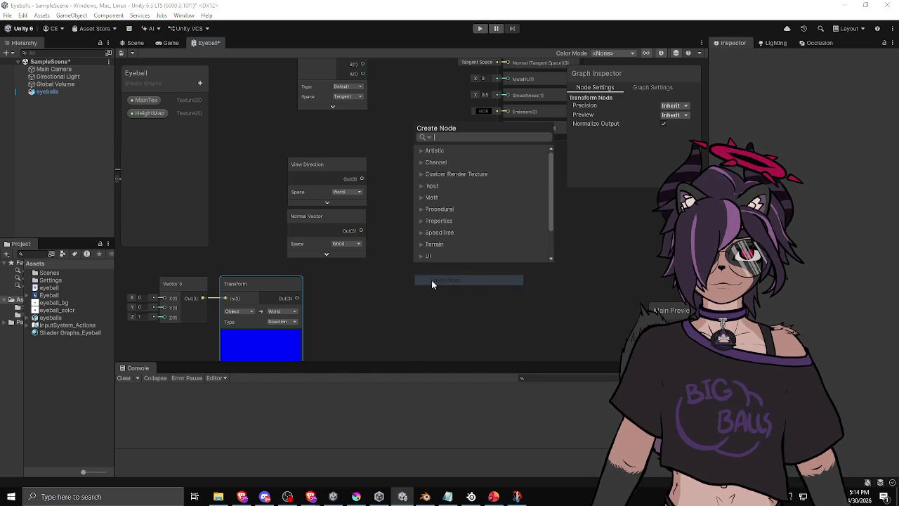
{"action": "type", "text": "dot"}
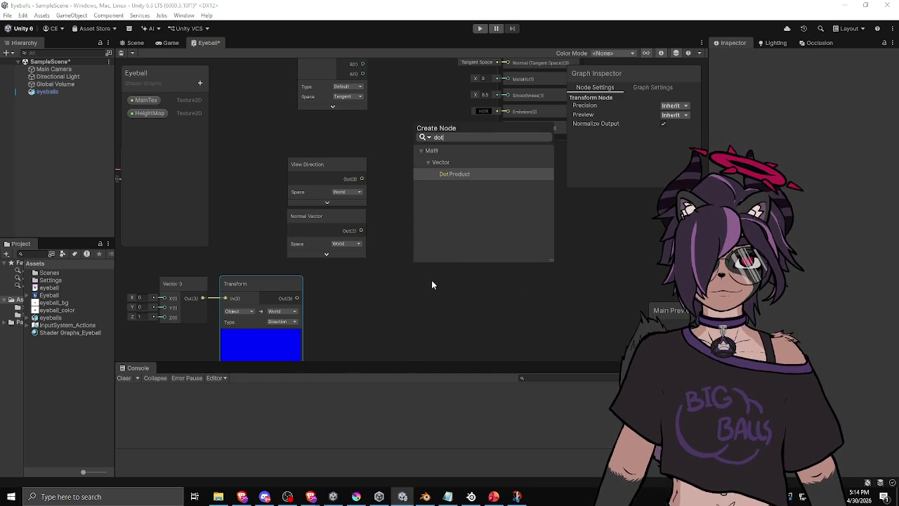
{"action": "key", "text": "Return"}
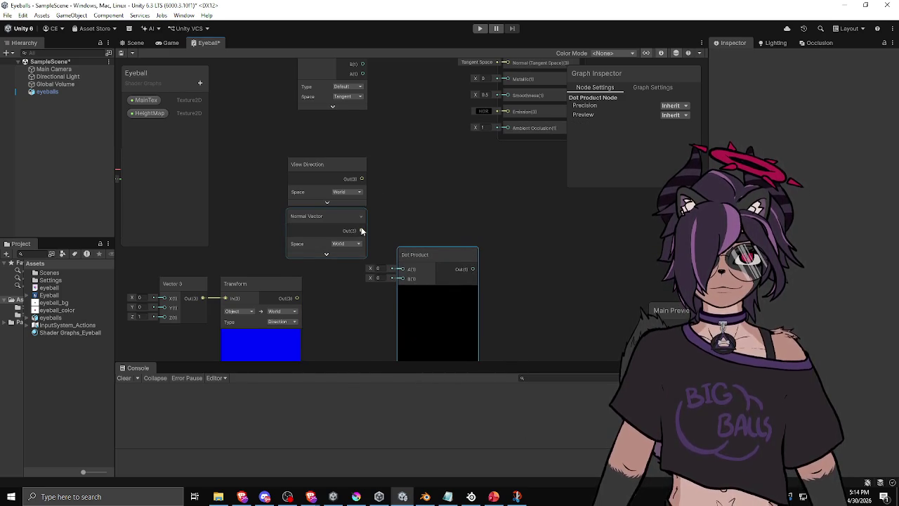
{"action": "left_click_drag", "start_coordinate": [415, 255], "coordinate": [380, 290]}
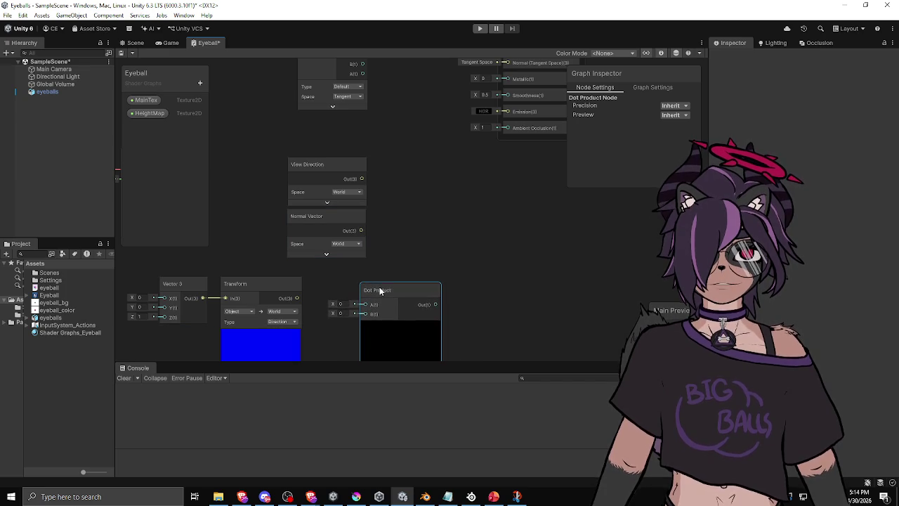
Step: Add a Refract node and place it beside the View Direction and Normal Vector nodes
{"action": "right_click", "coordinate": [431, 203]}
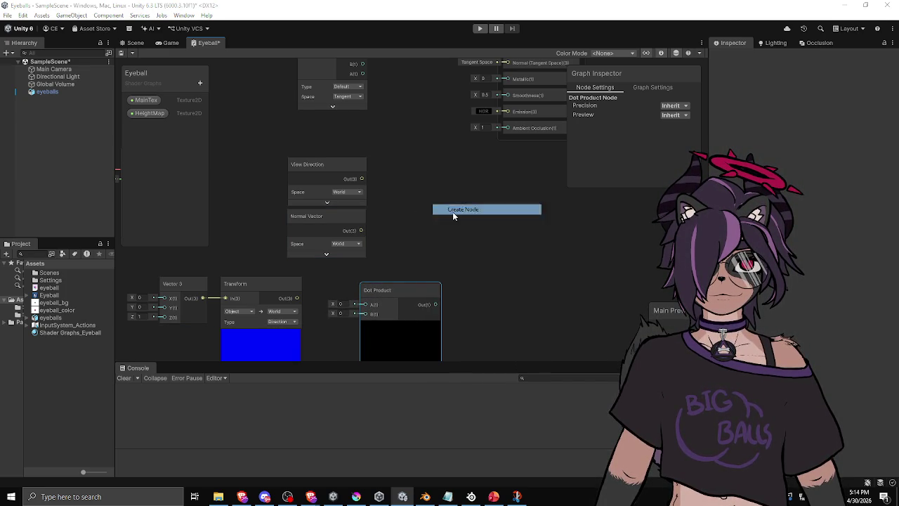
{"action": "left_click", "coordinate": [453, 211]}
{"action": "type", "text": "refract"}
{"action": "key", "text": "Return"}
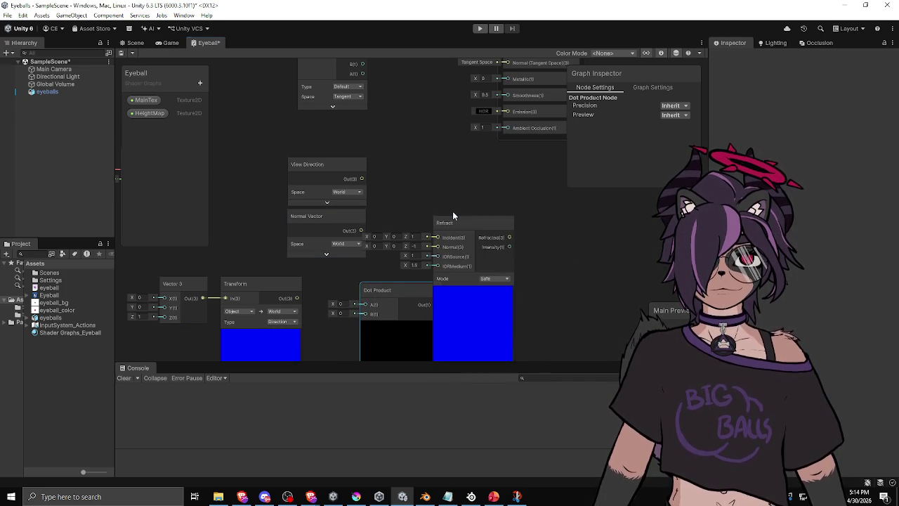
{"action": "mouse_move", "coordinate": [463, 220]}
{"action": "left_mouse_down"}
{"action": "mouse_move", "coordinate": [497, 178]}
{"action": "mouse_move", "coordinate": [487, 197]}
{"action": "left_mouse_up"}
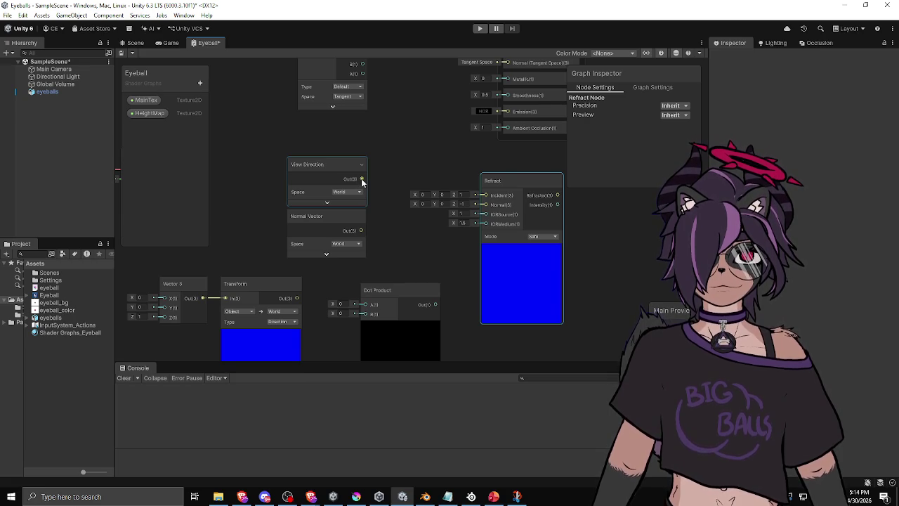
{"action": "mouse_move", "coordinate": [326, 166]}
{"action": "left_mouse_down"}
{"action": "mouse_move", "coordinate": [284, 166]}
{"action": "mouse_move", "coordinate": [358, 160]}
{"action": "left_mouse_up"}
Step: Feed negated View Direction into Refract's Incident and Normal Vector into its Normal
{"action": "type", "text": "neg"}
{"action": "key", "text": "Return"}
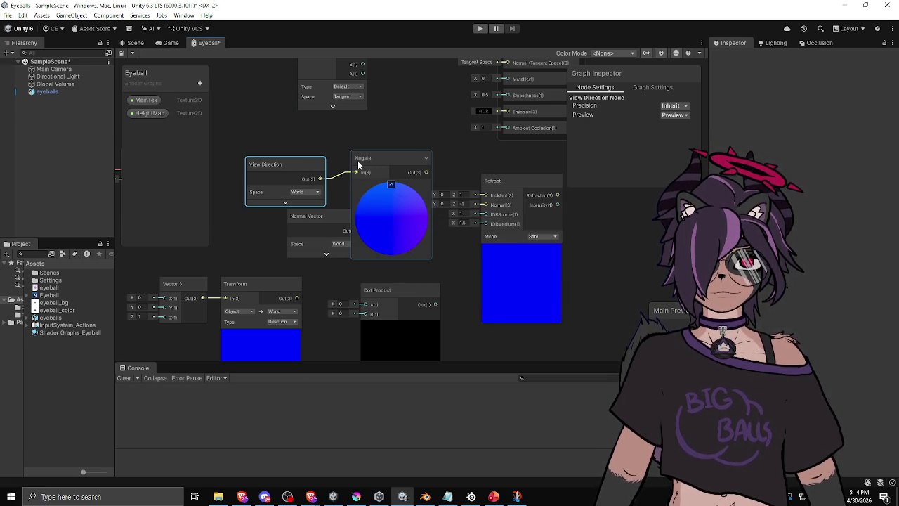
{"action": "left_click", "coordinate": [391, 184]}
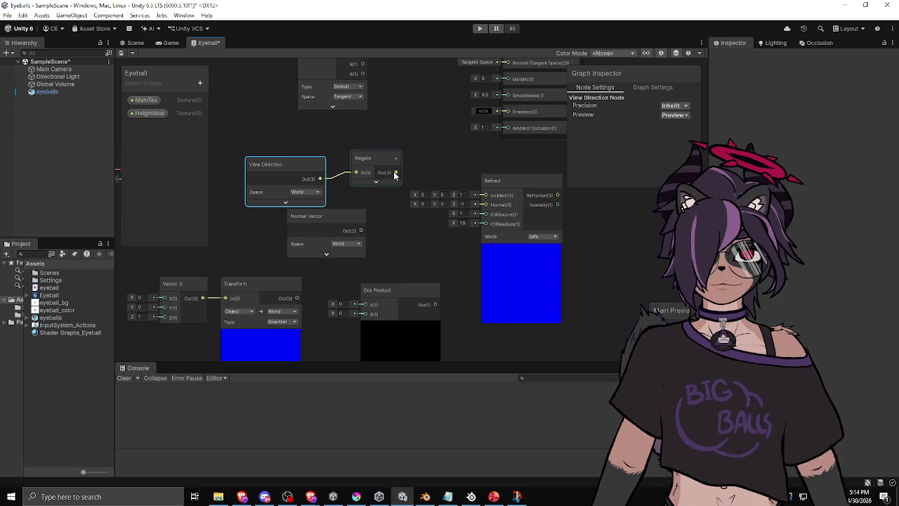
{"action": "left_click_drag", "start_coordinate": [395, 174], "coordinate": [487, 195]}
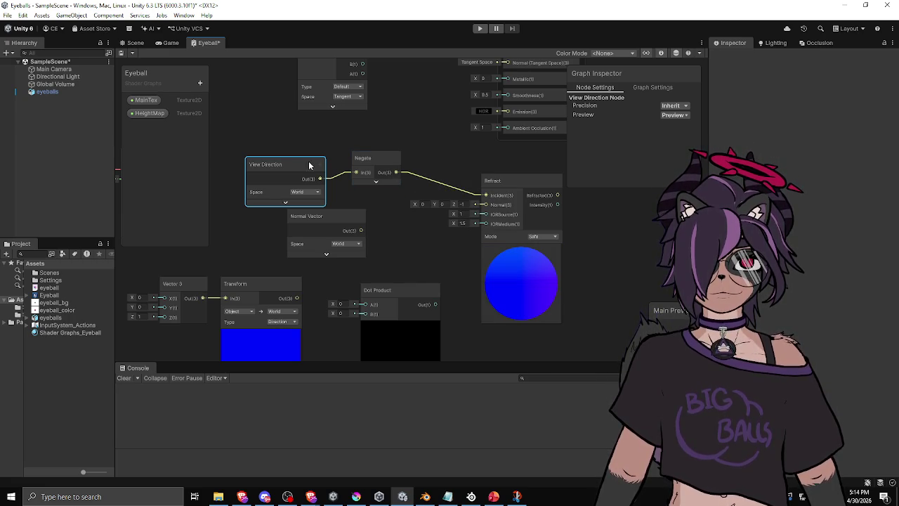
{"action": "left_click_drag", "start_coordinate": [291, 165], "coordinate": [302, 156]}
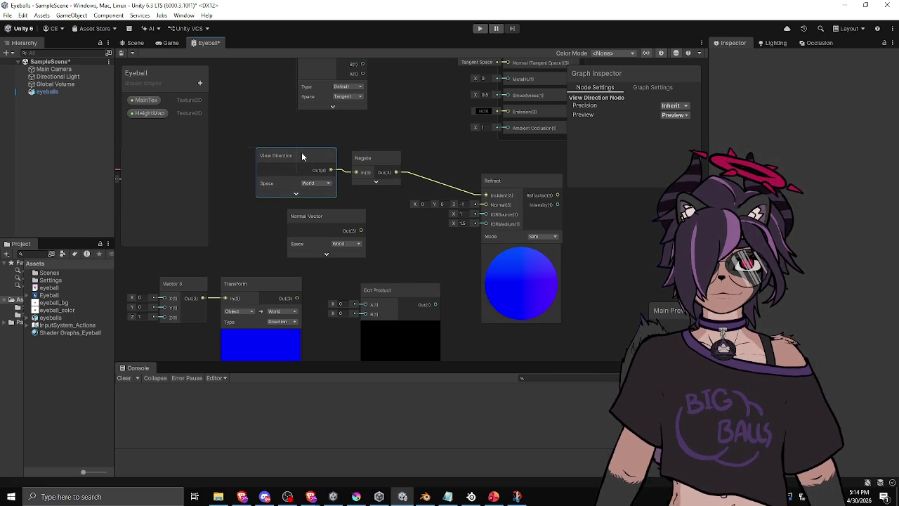
{"action": "mouse_move", "coordinate": [361, 230]}
{"action": "left_mouse_down"}
{"action": "mouse_move", "coordinate": [420, 209]}
{"action": "mouse_move", "coordinate": [485, 205]}
{"action": "left_mouse_up"}
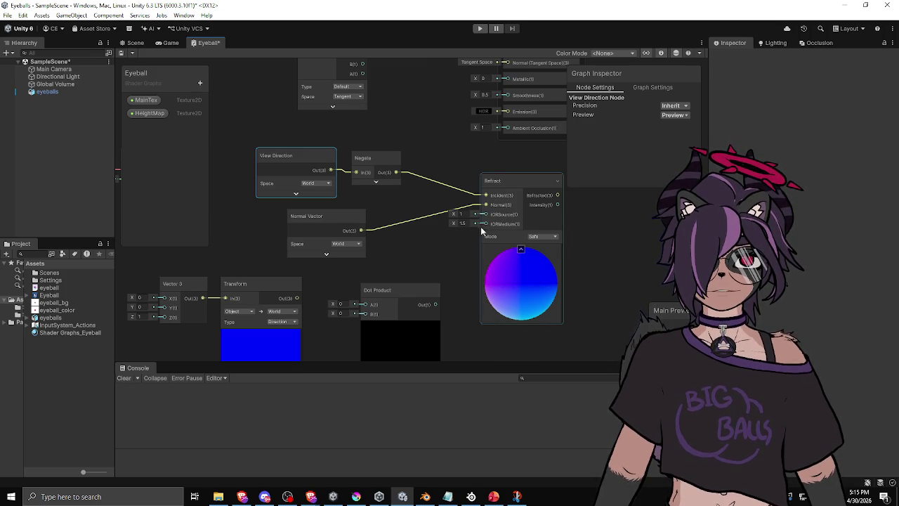
{"action": "left_click_drag", "start_coordinate": [333, 217], "coordinate": [299, 211]}
{"action": "left_click_drag", "start_coordinate": [519, 184], "coordinate": [497, 177]}
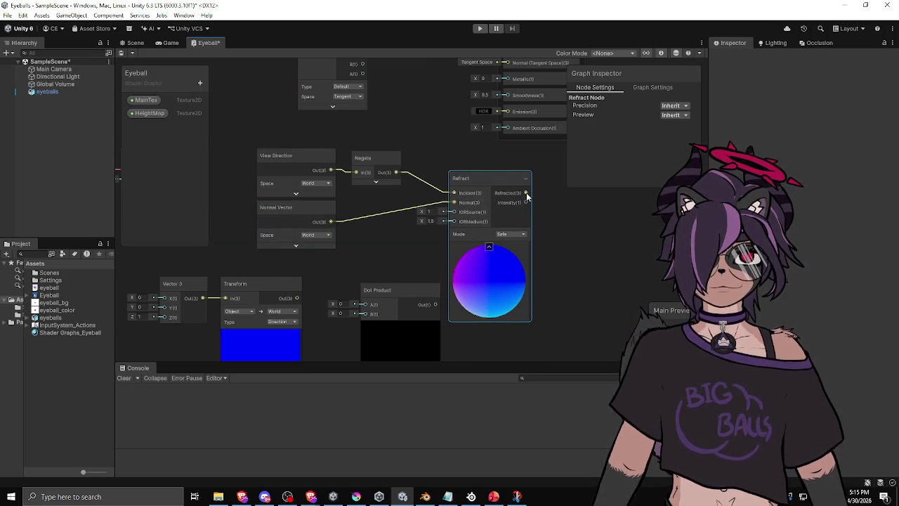
Step: Negate Refract's output into Dot Product A and connect the Transform to Dot Product B
{"action": "left_click_drag", "start_coordinate": [399, 290], "coordinate": [638, 272]}
{"action": "left_click_drag", "start_coordinate": [551, 199], "coordinate": [481, 174]}
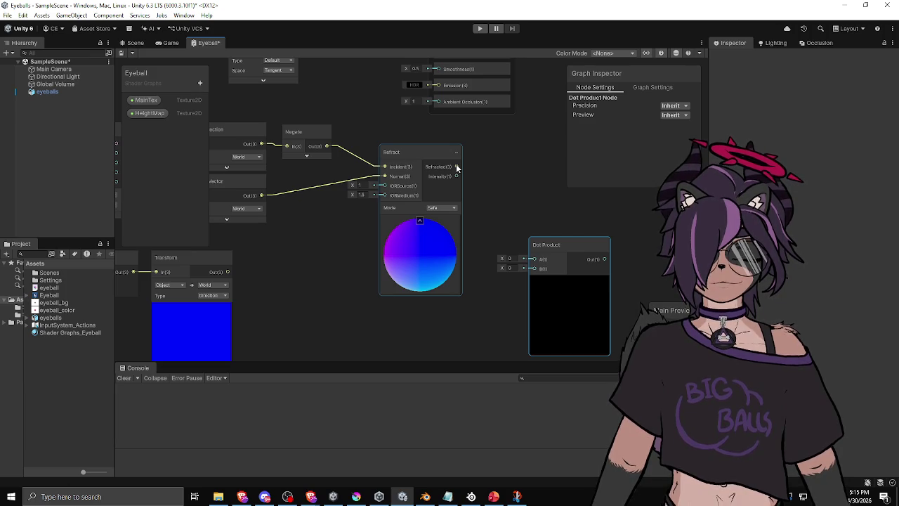
{"action": "left_click_drag", "start_coordinate": [457, 167], "coordinate": [498, 175]}
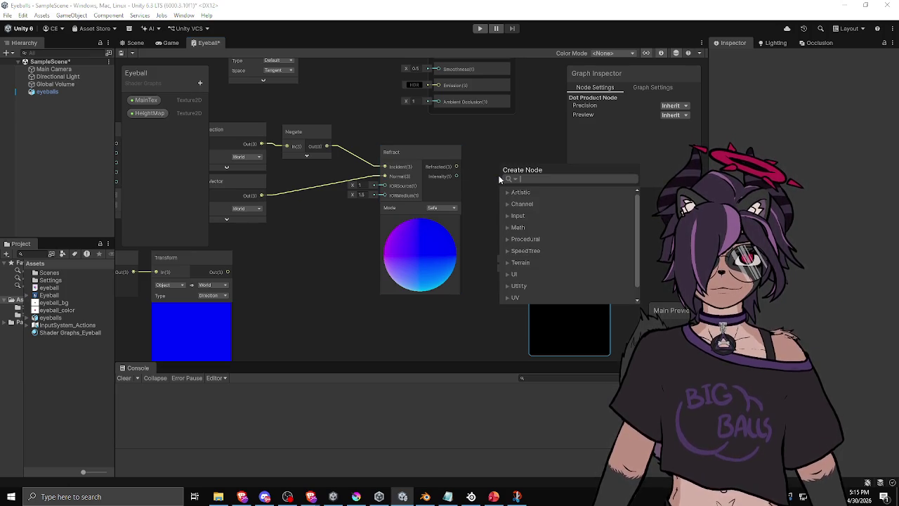
{"action": "type", "text": "neg"}
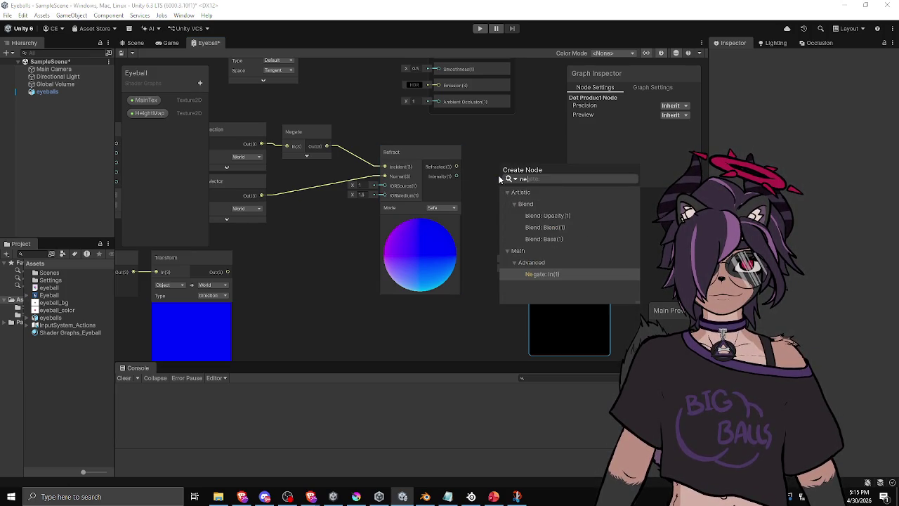
{"action": "key", "text": "Return"}
{"action": "left_click", "coordinate": [538, 200]}
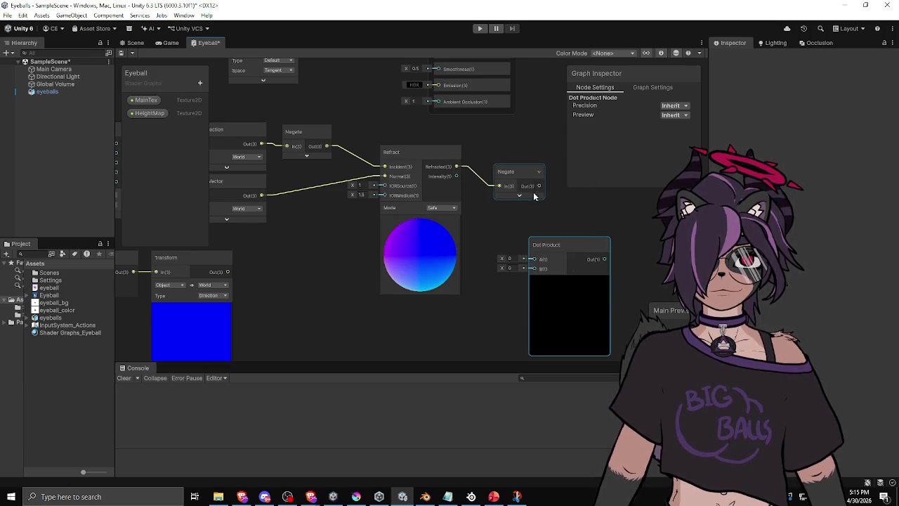
{"action": "left_click_drag", "start_coordinate": [562, 245], "coordinate": [634, 233]}
{"action": "left_click_drag", "start_coordinate": [539, 186], "coordinate": [606, 248]}
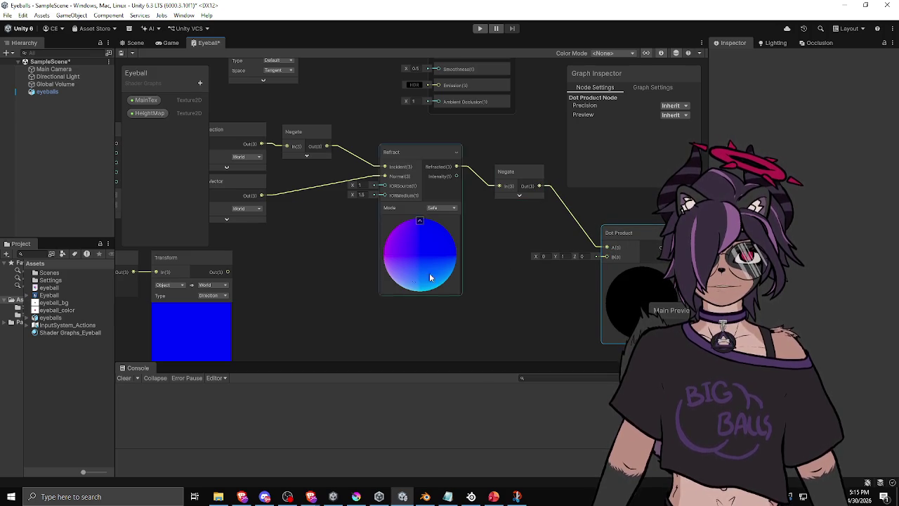
{"action": "left_click_drag", "start_coordinate": [228, 272], "coordinate": [608, 259]}
Step: Select the Vector 3 and Transform nodes together and bring up the Parallax Refraction slide
{"action": "scroll", "coordinate": [401, 295], "scroll_direction": "down", "scroll_amount": 3}
{"action": "mouse_move", "coordinate": [227, 223]}
{"action": "left_mouse_down"}
{"action": "mouse_move", "coordinate": [482, 304]}
{"action": "mouse_move", "coordinate": [514, 304]}
{"action": "mouse_move", "coordinate": [502, 298]}
{"action": "left_mouse_up"}
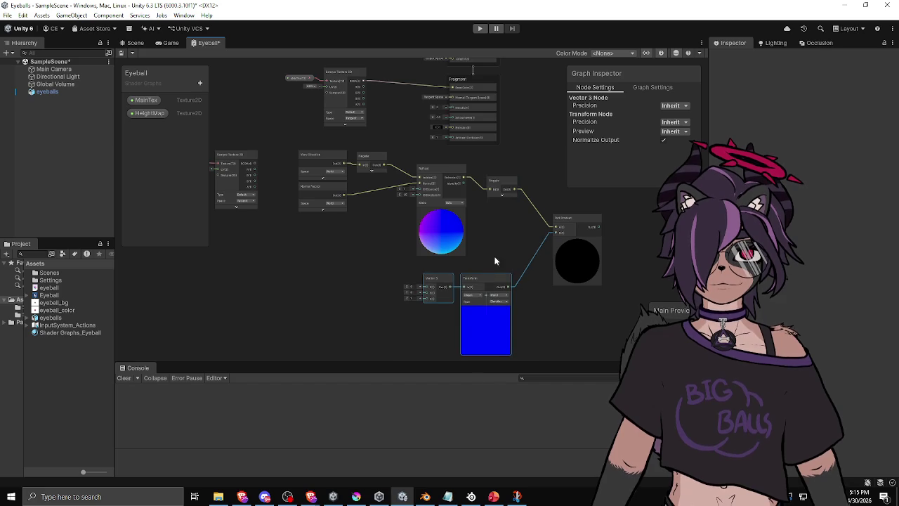
{"action": "scroll", "coordinate": [522, 236], "scroll_direction": "up", "scroll_amount": 2}
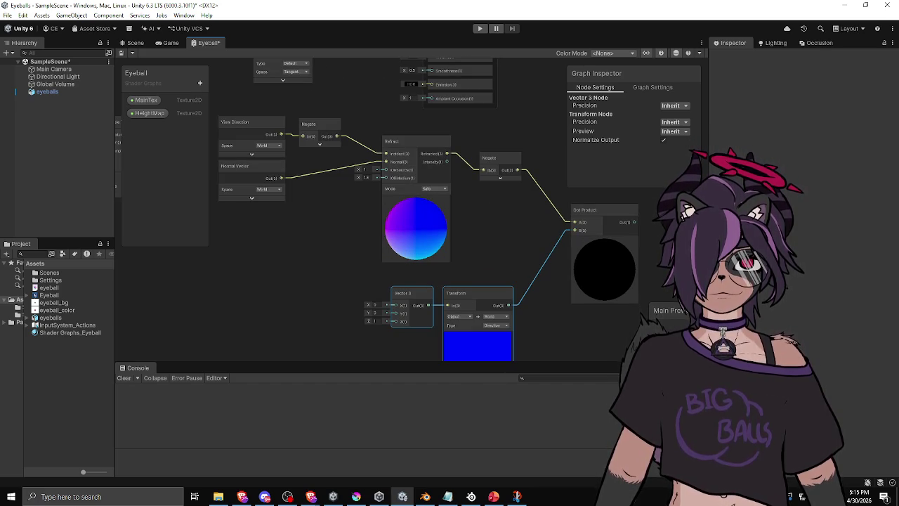
{"action": "key", "text": "alt+Tab"}
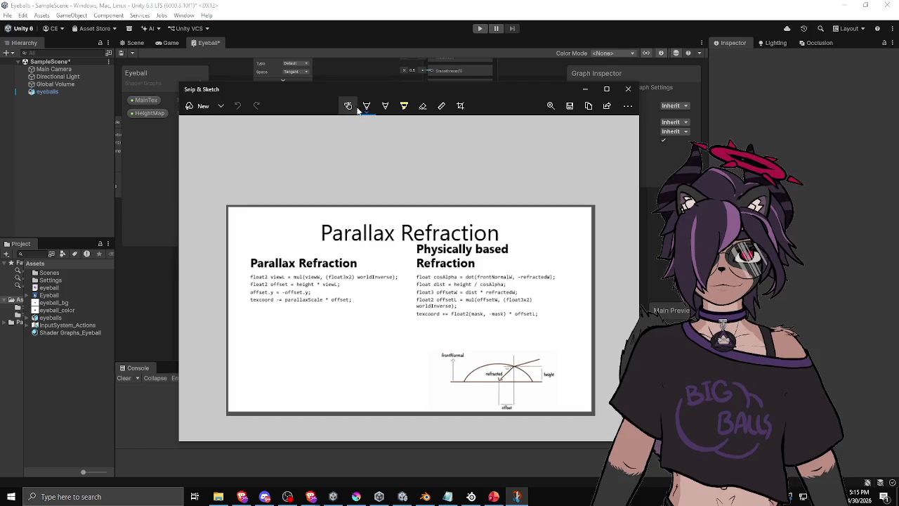
Step: Undo the stray black stroke and switch the ballpoint pen colour to red
{"action": "left_click_drag", "start_coordinate": [514, 367], "coordinate": [512, 337]}
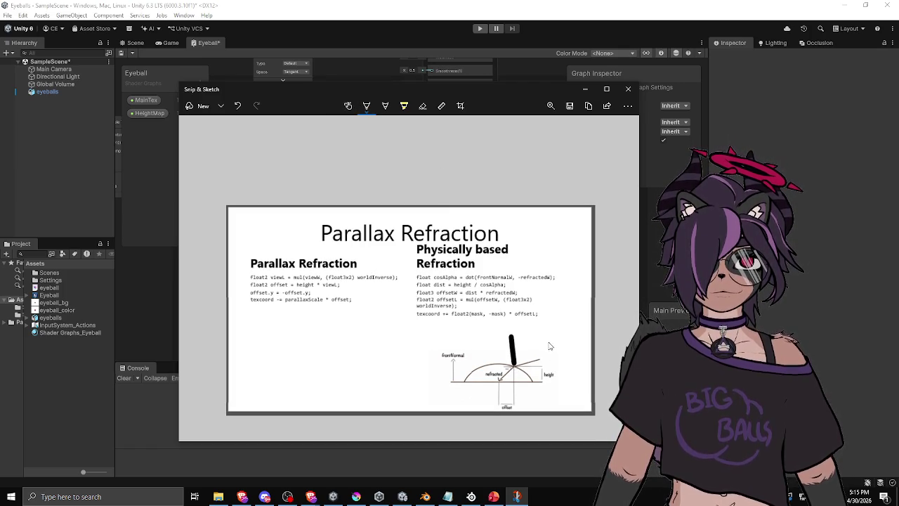
{"action": "key", "text": "ctrl+z"}
{"action": "left_click", "coordinate": [366, 112]}
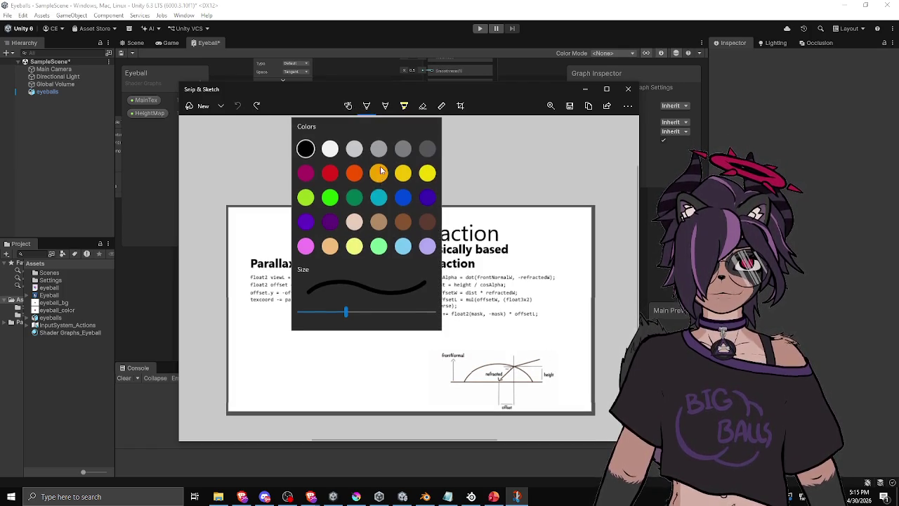
{"action": "left_click", "coordinate": [353, 197]}
{"action": "left_click", "coordinate": [366, 106]}
{"action": "left_click", "coordinate": [311, 287]}
Step: Draw a red vertical line from the refracted point down to the offset on the diagram
{"action": "left_click_drag", "start_coordinate": [513, 365], "coordinate": [513, 344]}
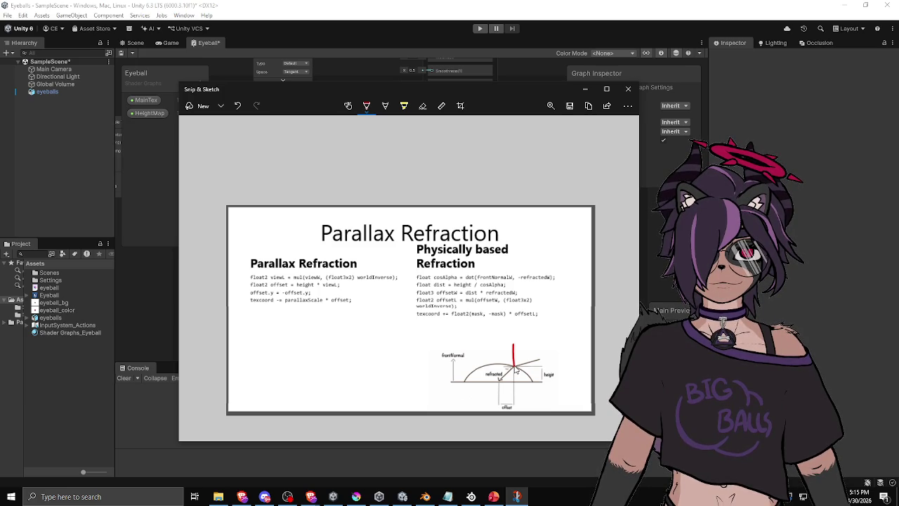
{"action": "left_click_drag", "start_coordinate": [516, 370], "coordinate": [513, 405]}
{"action": "key", "text": "ctrl+z"}
{"action": "key", "text": "ctrl+z"}
{"action": "key", "text": "ctrl+z"}
{"action": "key", "text": "ctrl+z"}
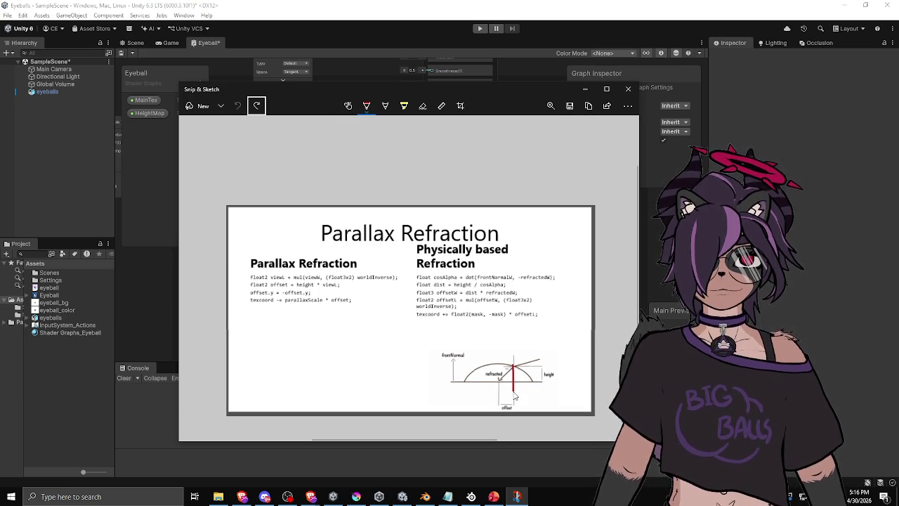
{"action": "left_click_drag", "start_coordinate": [514, 366], "coordinate": [517, 399]}
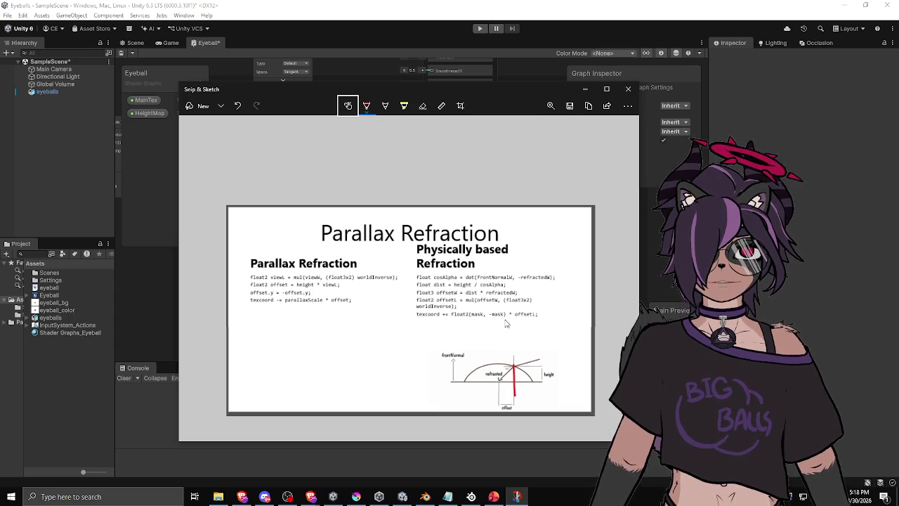
Step: Alt+Tab from the annotated slide back to Unity's Eyeball Shader Graph window
{"action": "key", "text": "alt+Tab"}
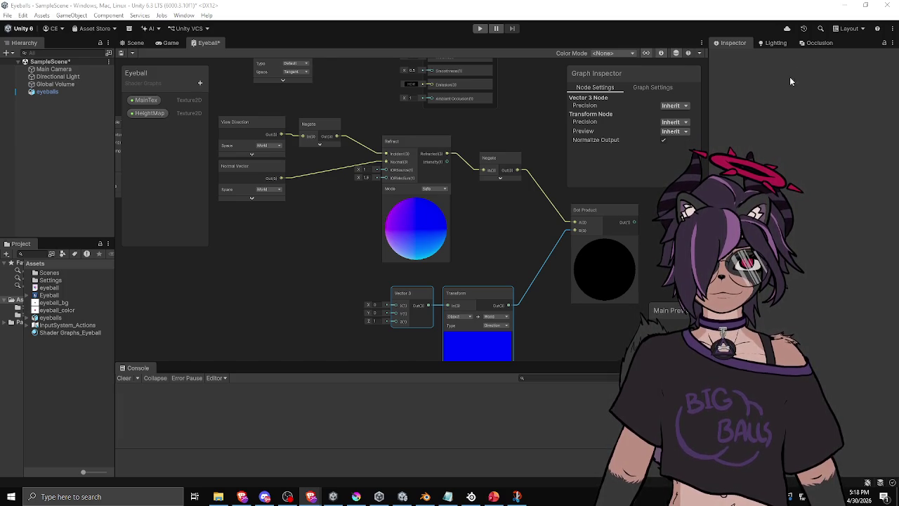
Step: Box-select the refraction node group and move it down and to the left
{"action": "mouse_move", "coordinate": [547, 162]}
{"action": "left_mouse_down"}
{"action": "mouse_move", "coordinate": [430, 207]}
{"action": "mouse_move", "coordinate": [499, 224]}
{"action": "left_mouse_up"}
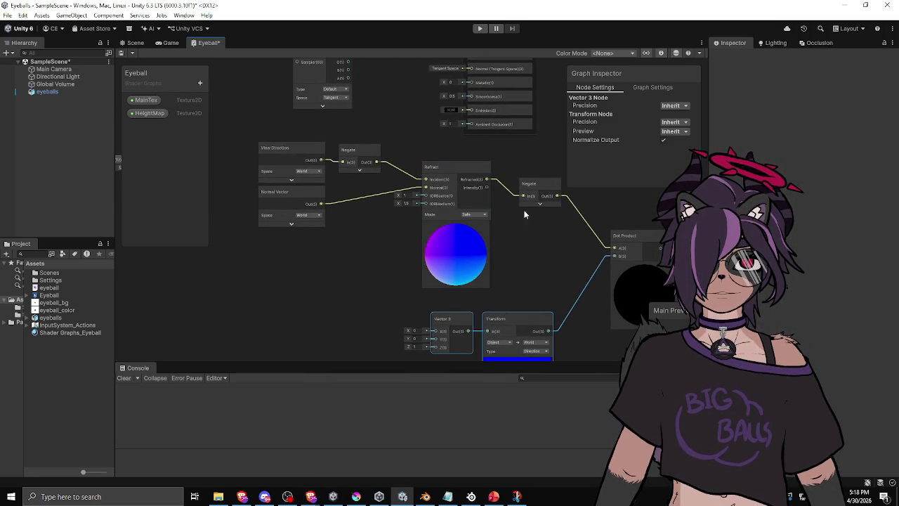
{"action": "left_click_drag", "start_coordinate": [503, 206], "coordinate": [403, 226]}
{"action": "scroll", "coordinate": [402, 229], "scroll_direction": "down", "scroll_amount": 5}
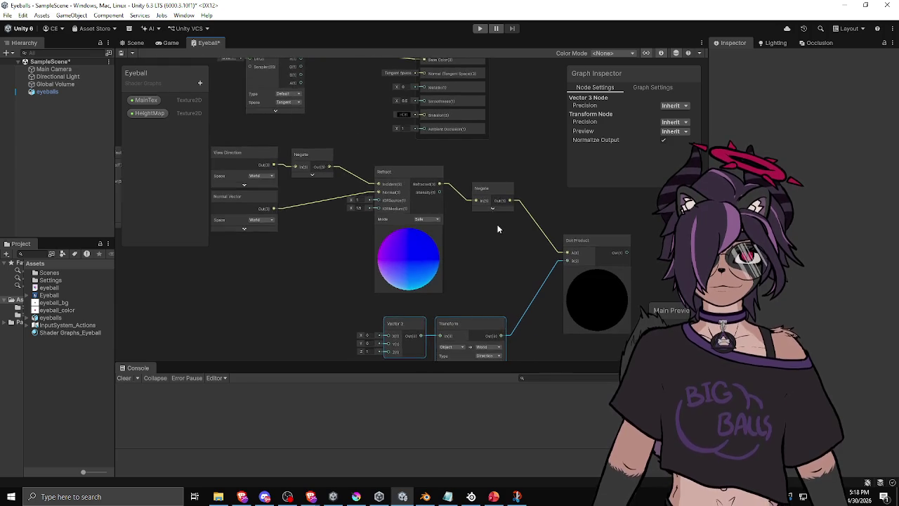
{"action": "scroll", "coordinate": [355, 200], "scroll_direction": "up", "scroll_amount": 2}
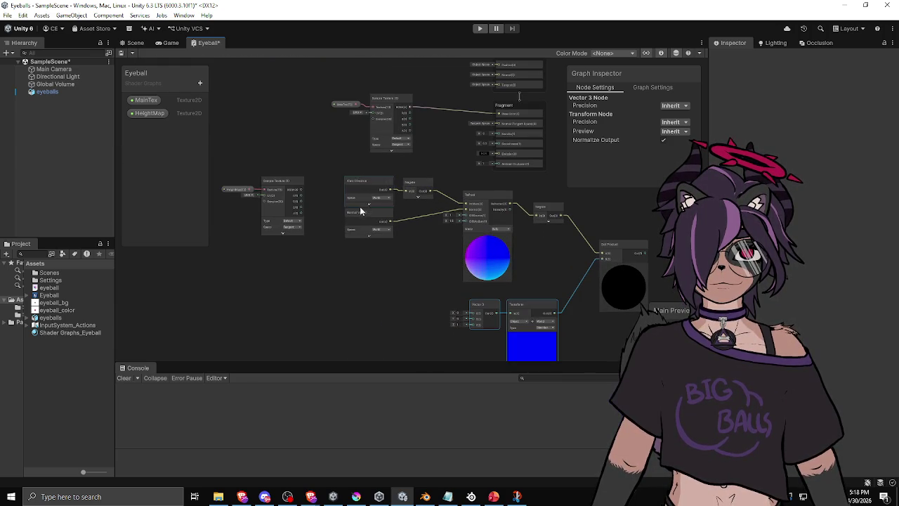
{"action": "scroll", "coordinate": [430, 235], "scroll_direction": "down", "scroll_amount": 1}
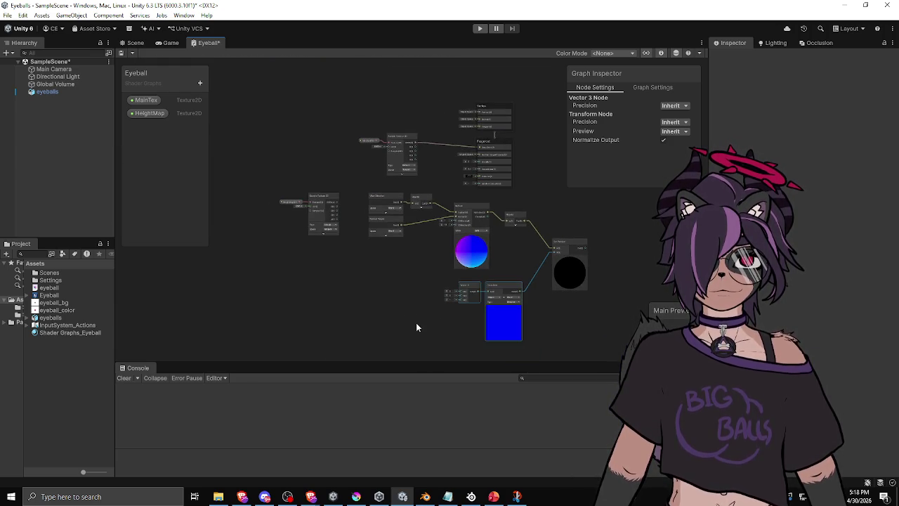
{"action": "scroll", "coordinate": [342, 210], "scroll_direction": "up", "scroll_amount": 2}
{"action": "scroll", "coordinate": [343, 210], "scroll_direction": "down", "scroll_amount": 1}
{"action": "mouse_move", "coordinate": [385, 315]}
{"action": "left_mouse_down"}
{"action": "mouse_move", "coordinate": [528, 265]}
{"action": "mouse_move", "coordinate": [621, 169]}
{"action": "left_mouse_up"}
{"action": "mouse_move", "coordinate": [624, 208]}
{"action": "left_mouse_down"}
{"action": "mouse_move", "coordinate": [585, 244]}
{"action": "mouse_move", "coordinate": [445, 313]}
{"action": "left_mouse_up"}
{"action": "left_click", "coordinate": [466, 150]}
Step: Move the second Negate beside Refract and place HeightMap next to Sample Texture 2D
{"action": "left_click_drag", "start_coordinate": [450, 144], "coordinate": [280, 254]}
{"action": "mouse_move", "coordinate": [336, 148]}
{"action": "left_mouse_down"}
{"action": "mouse_move", "coordinate": [465, 205]}
{"action": "mouse_move", "coordinate": [506, 189]}
{"action": "left_mouse_up"}
{"action": "mouse_move", "coordinate": [246, 79]}
{"action": "left_mouse_down"}
{"action": "mouse_move", "coordinate": [276, 84]}
{"action": "mouse_move", "coordinate": [365, 219]}
{"action": "mouse_move", "coordinate": [385, 229]}
{"action": "mouse_move", "coordinate": [354, 173]}
{"action": "mouse_move", "coordinate": [449, 260]}
{"action": "left_mouse_up"}
{"action": "mouse_move", "coordinate": [305, 87]}
{"action": "left_mouse_down"}
{"action": "mouse_move", "coordinate": [386, 140]}
{"action": "mouse_move", "coordinate": [383, 231]}
{"action": "mouse_move", "coordinate": [296, 310]}
{"action": "mouse_move", "coordinate": [310, 274]}
{"action": "left_mouse_up"}
{"action": "left_click", "coordinate": [243, 241]}
{"action": "left_click_drag", "start_coordinate": [231, 257], "coordinate": [263, 277]}
Step: Box-select HeightMap and Sample Texture 2D, shift them up and right, then select HeightMap
{"action": "middle_click", "coordinate": [317, 248]}
{"action": "left_click_drag", "start_coordinate": [318, 248], "coordinate": [357, 265]}
{"action": "left_click_drag", "start_coordinate": [379, 302], "coordinate": [393, 286]}
{"action": "mouse_move", "coordinate": [336, 306]}
{"action": "left_mouse_down"}
{"action": "mouse_move", "coordinate": [407, 262]}
{"action": "mouse_move", "coordinate": [373, 264]}
{"action": "left_mouse_up"}
{"action": "scroll", "coordinate": [373, 264], "scroll_direction": "up", "scroll_amount": 3}
{"action": "left_click", "coordinate": [354, 285]}
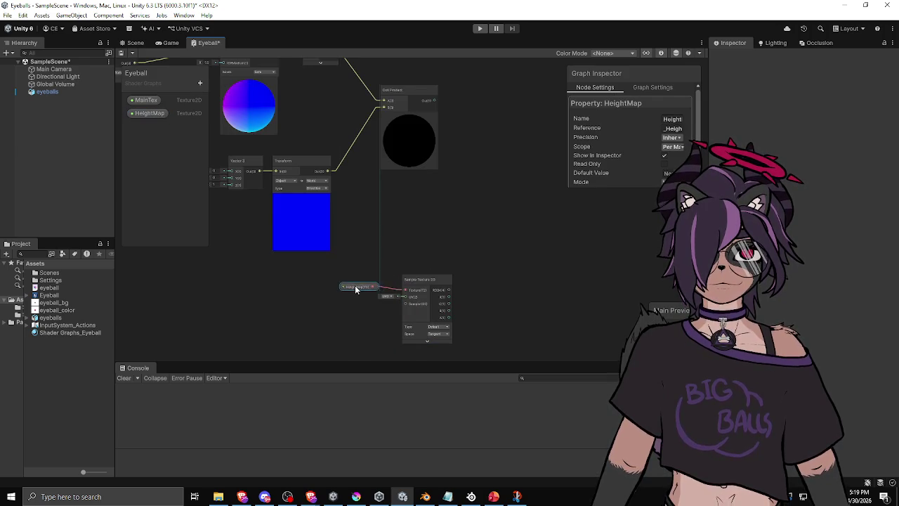
Step: Add a Divide node with the Sample Texture 2D output as A and Dot Product as B
{"action": "left_click", "coordinate": [422, 253]}
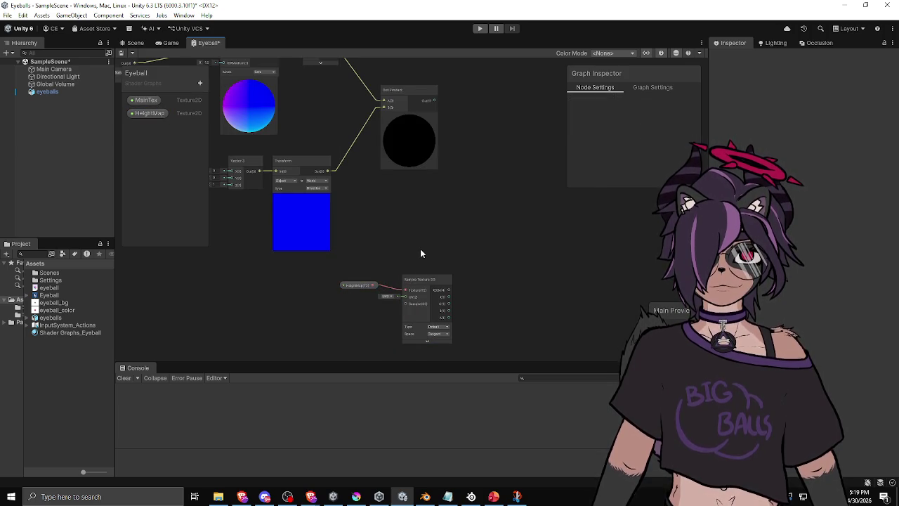
{"action": "left_click_drag", "start_coordinate": [422, 253], "coordinate": [394, 287]}
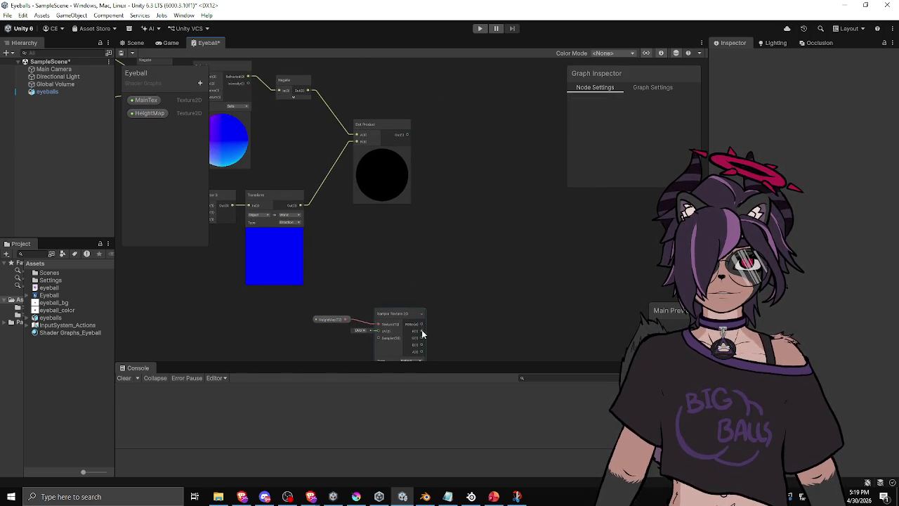
{"action": "left_click_drag", "start_coordinate": [434, 250], "coordinate": [451, 261]}
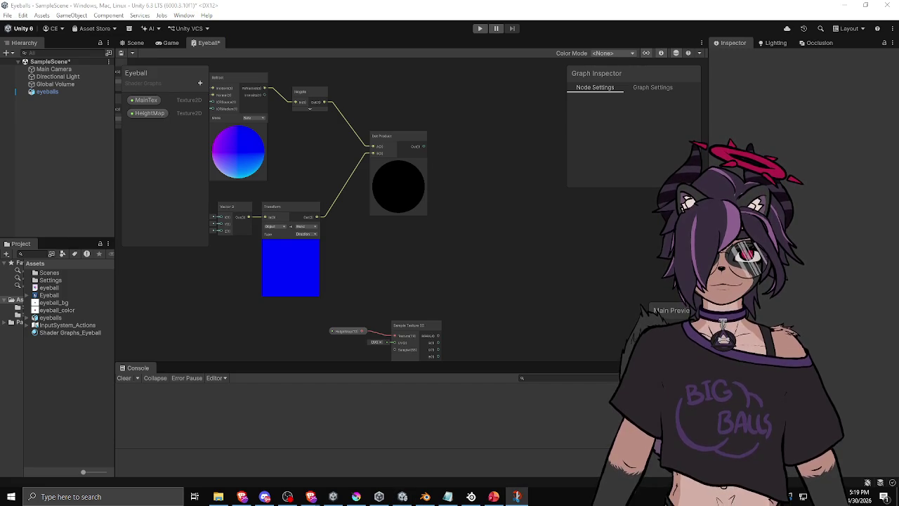
{"action": "left_click_drag", "start_coordinate": [438, 349], "coordinate": [478, 258]}
{"action": "type", "text": "divi"}
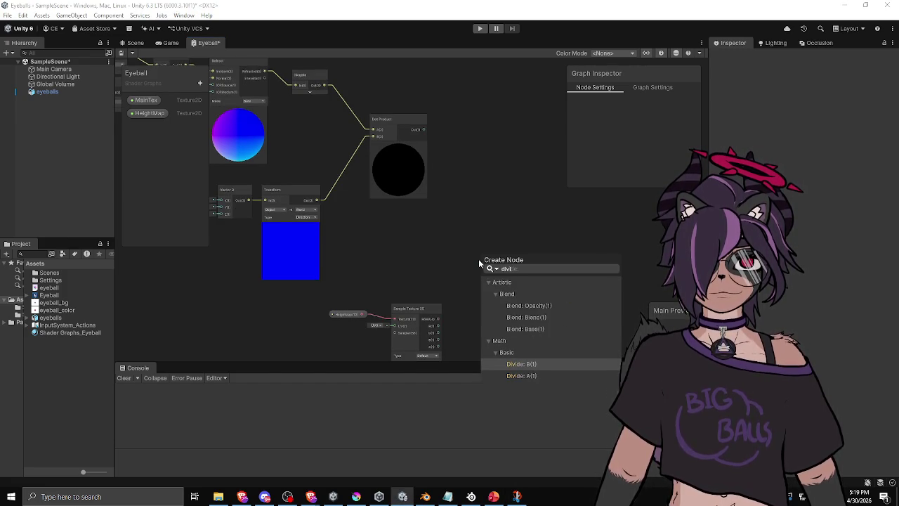
{"action": "key", "text": "Down"}
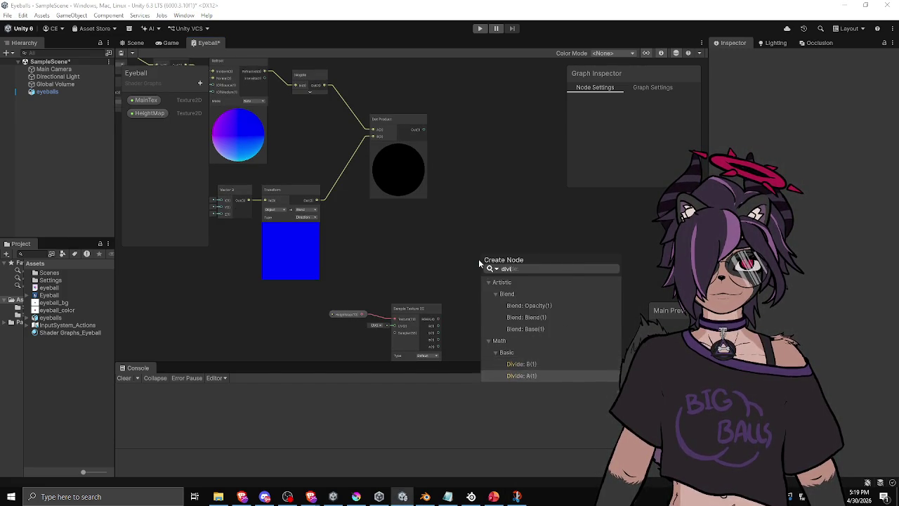
{"action": "key", "text": "Return"}
{"action": "mouse_move", "coordinate": [423, 129]}
{"action": "left_mouse_down"}
{"action": "mouse_move", "coordinate": [451, 231]}
{"action": "mouse_move", "coordinate": [481, 281]}
{"action": "mouse_move", "coordinate": [487, 200]}
{"action": "left_mouse_up"}
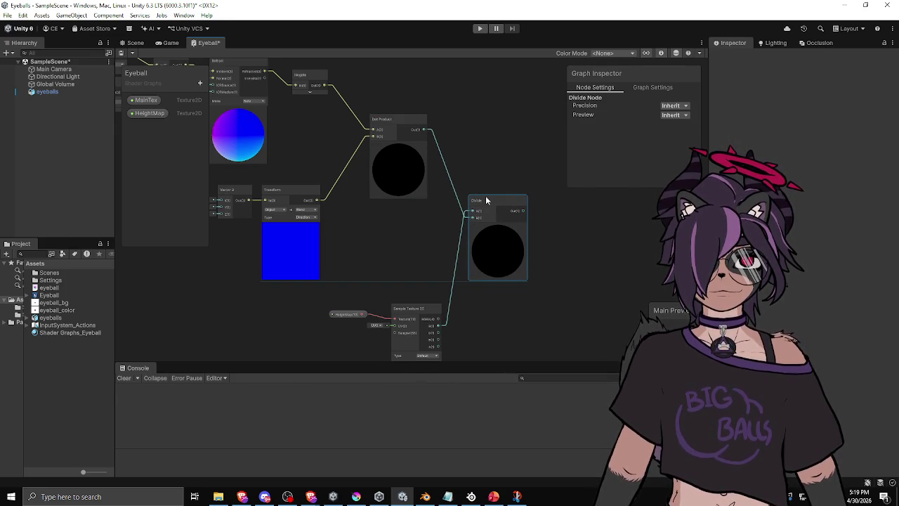
{"action": "mouse_move", "coordinate": [513, 170]}
{"action": "left_mouse_down"}
{"action": "mouse_move", "coordinate": [333, 188]}
{"action": "mouse_move", "coordinate": [445, 180]}
{"action": "mouse_move", "coordinate": [484, 196]}
{"action": "left_mouse_up"}
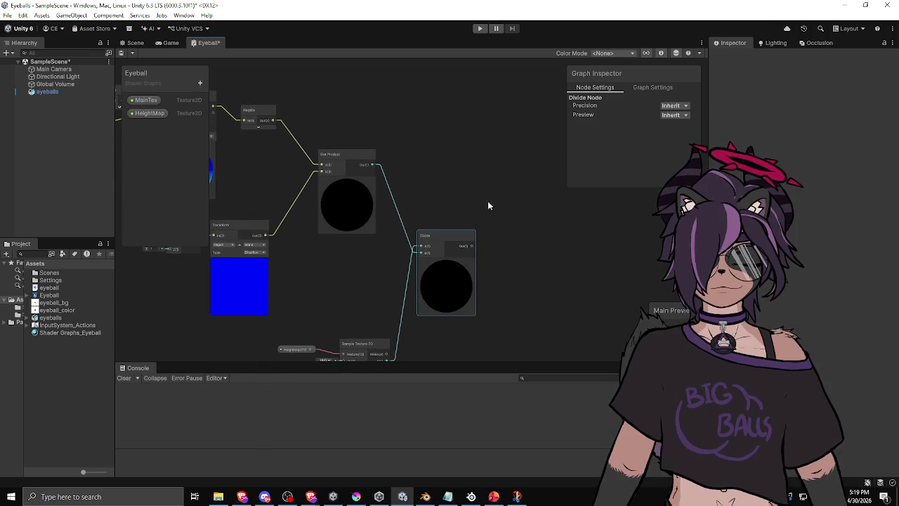
{"action": "key", "text": "space"}
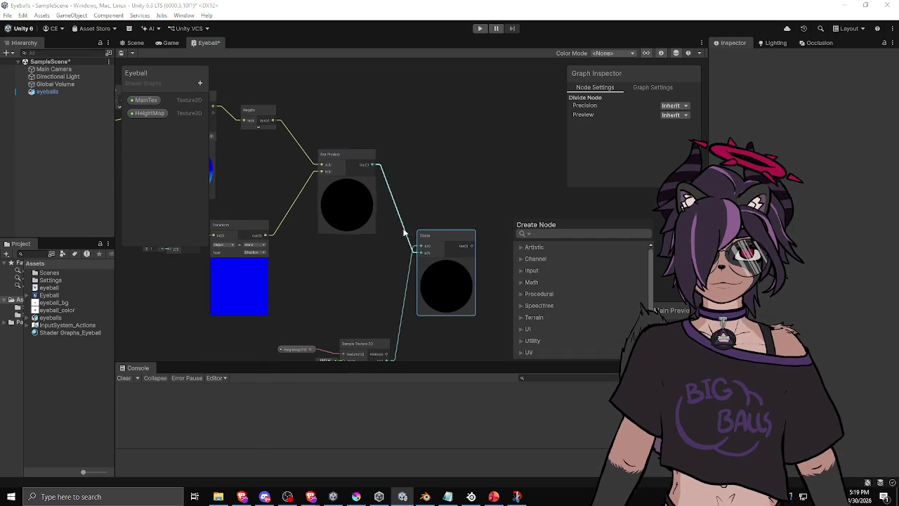
Step: Create a Multiply node via the 'mul' search and wire Divide's output into its B input
{"action": "left_click", "coordinate": [433, 200]}
{"action": "left_click_drag", "start_coordinate": [433, 201], "coordinate": [571, 194]}
{"action": "mouse_move", "coordinate": [377, 188]}
{"action": "left_mouse_down"}
{"action": "mouse_move", "coordinate": [466, 242]}
{"action": "mouse_move", "coordinate": [329, 218]}
{"action": "left_mouse_up"}
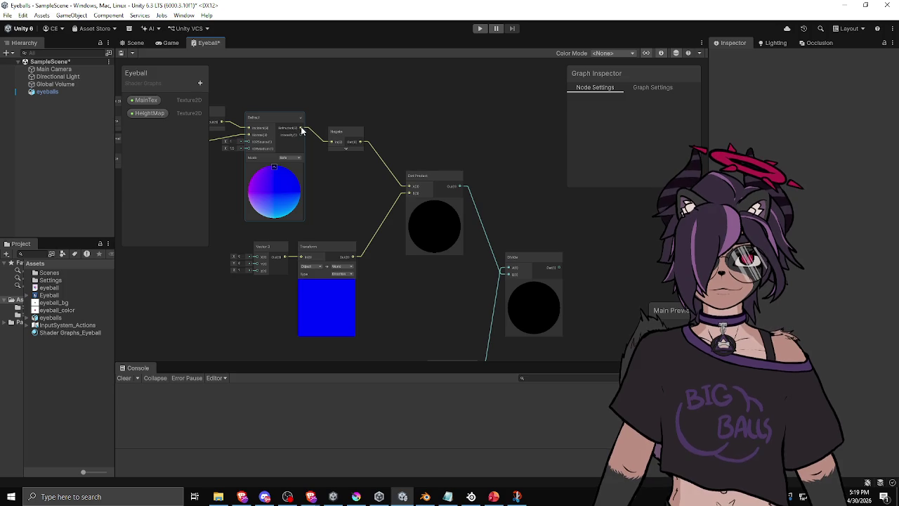
{"action": "key", "text": "space"}
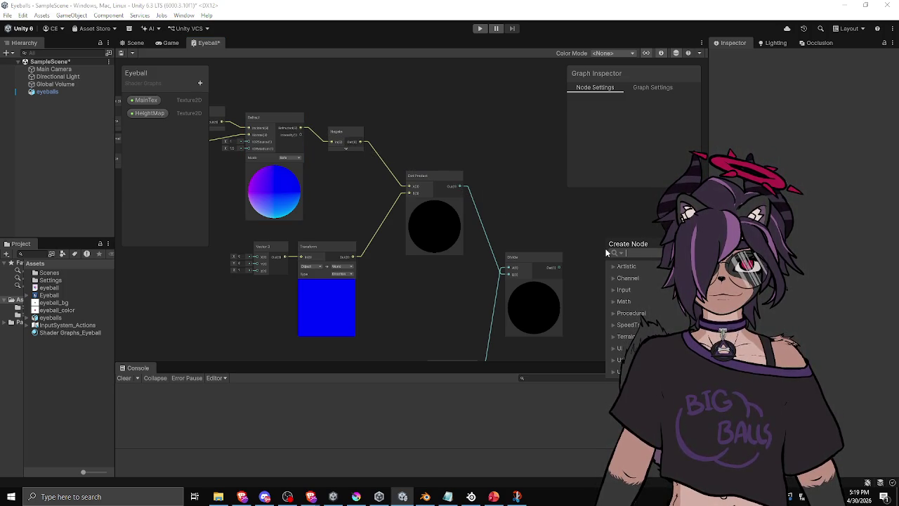
{"action": "type", "text": "mul"}
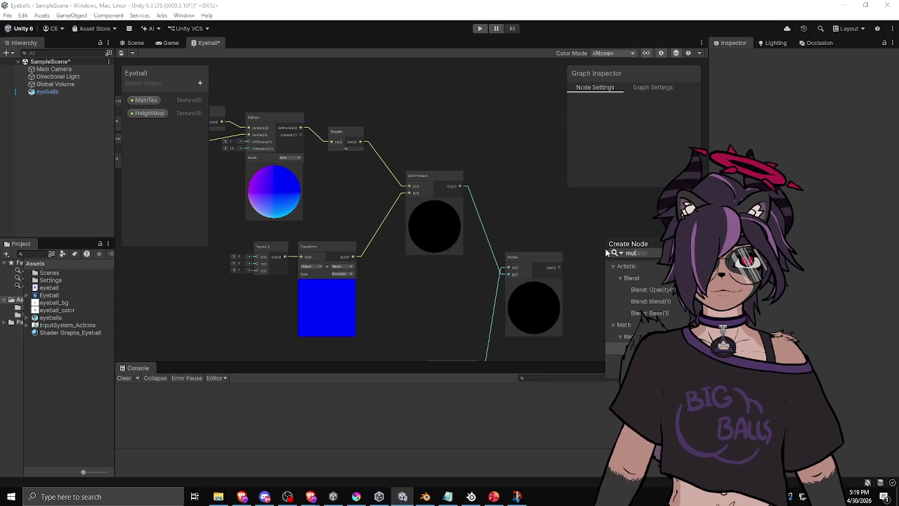
{"action": "key", "text": "Return"}
{"action": "mouse_move", "coordinate": [538, 261]}
{"action": "left_mouse_down"}
{"action": "mouse_move", "coordinate": [530, 266]}
{"action": "mouse_move", "coordinate": [606, 266]}
{"action": "left_mouse_up"}
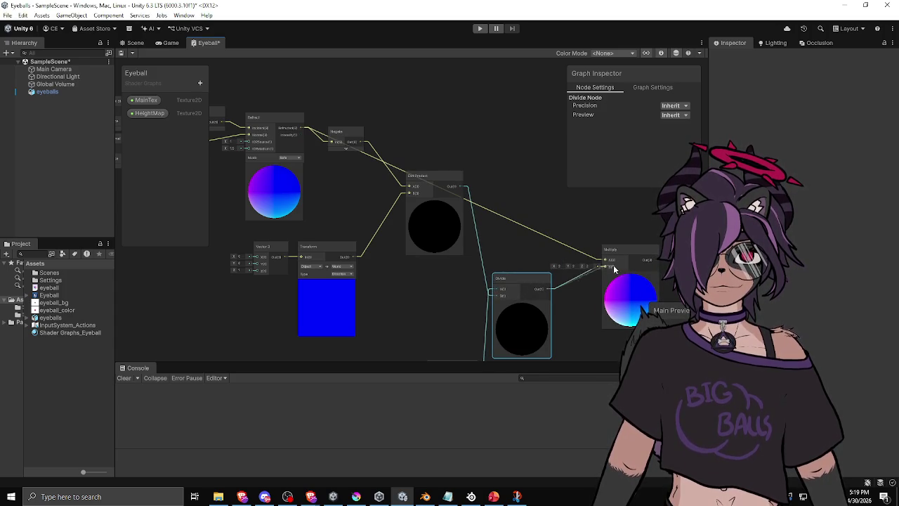
{"action": "left_click_drag", "start_coordinate": [533, 263], "coordinate": [551, 278]}
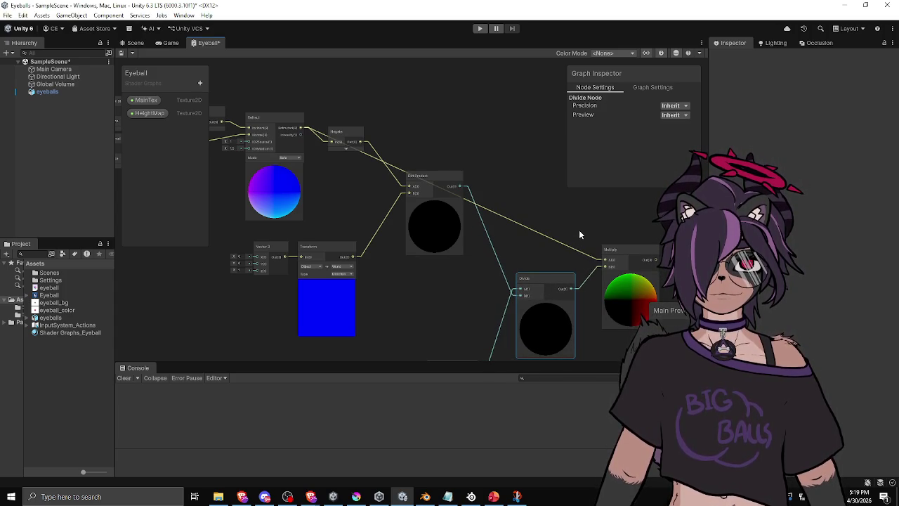
{"action": "mouse_move", "coordinate": [575, 209]}
{"action": "left_mouse_down"}
{"action": "mouse_move", "coordinate": [459, 212]}
{"action": "mouse_move", "coordinate": [460, 224]}
{"action": "left_mouse_up"}
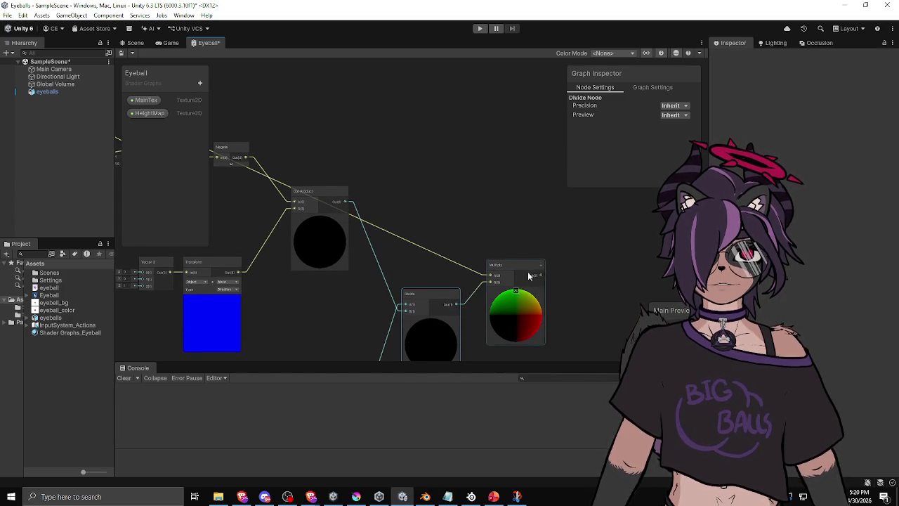
{"action": "left_click_drag", "start_coordinate": [541, 276], "coordinate": [574, 254]}
Step: Add a Transform node after Multiply converting Object to Tangent space with Type Direction
{"action": "type", "text": "tran"}
{"action": "key", "text": "Return"}
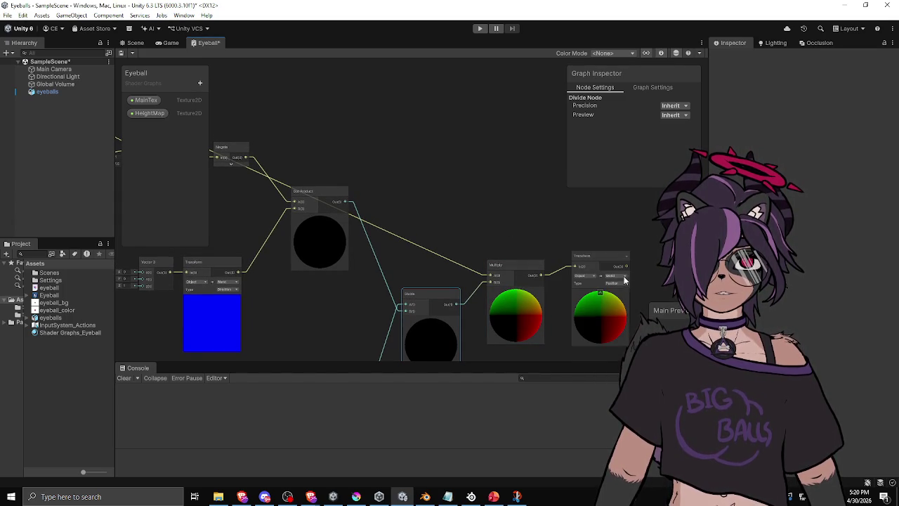
{"action": "left_click", "coordinate": [615, 275]}
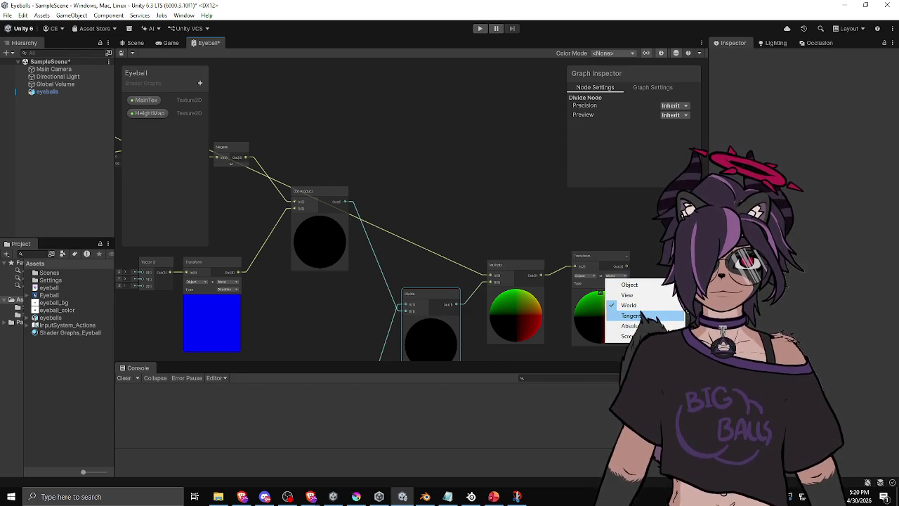
{"action": "left_click", "coordinate": [630, 316]}
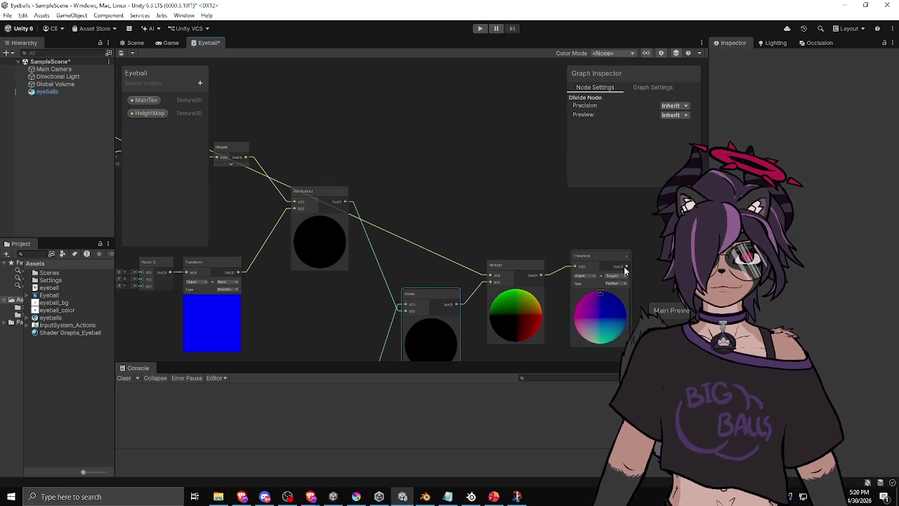
{"action": "mouse_move", "coordinate": [595, 231]}
{"action": "left_mouse_down"}
{"action": "mouse_move", "coordinate": [486, 236]}
{"action": "mouse_move", "coordinate": [481, 257]}
{"action": "mouse_move", "coordinate": [506, 268]}
{"action": "left_mouse_up"}
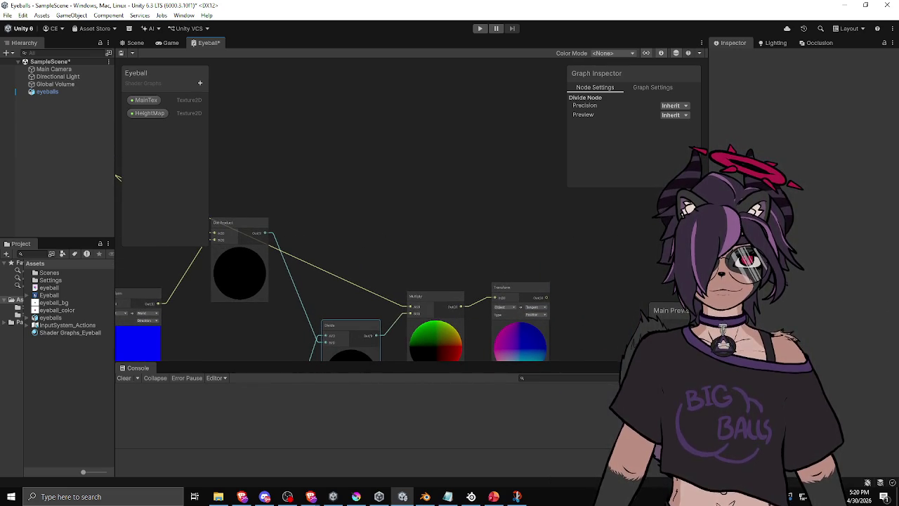
{"action": "left_click", "coordinate": [538, 315]}
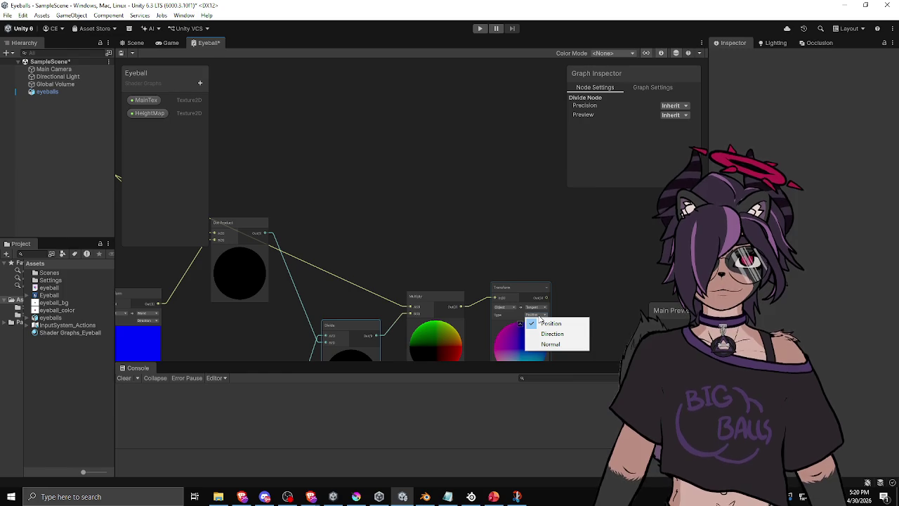
{"action": "left_click", "coordinate": [585, 258]}
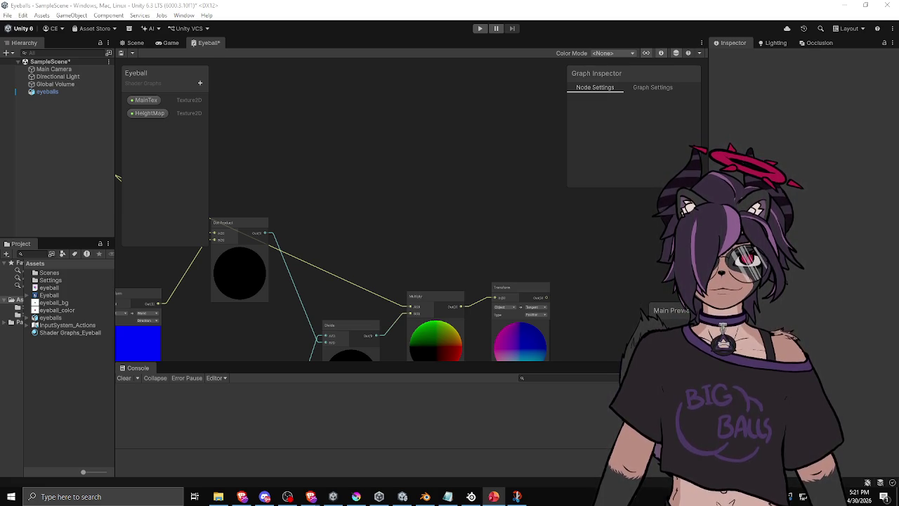
{"action": "scroll", "coordinate": [601, 297], "scroll_direction": "down", "scroll_amount": 3}
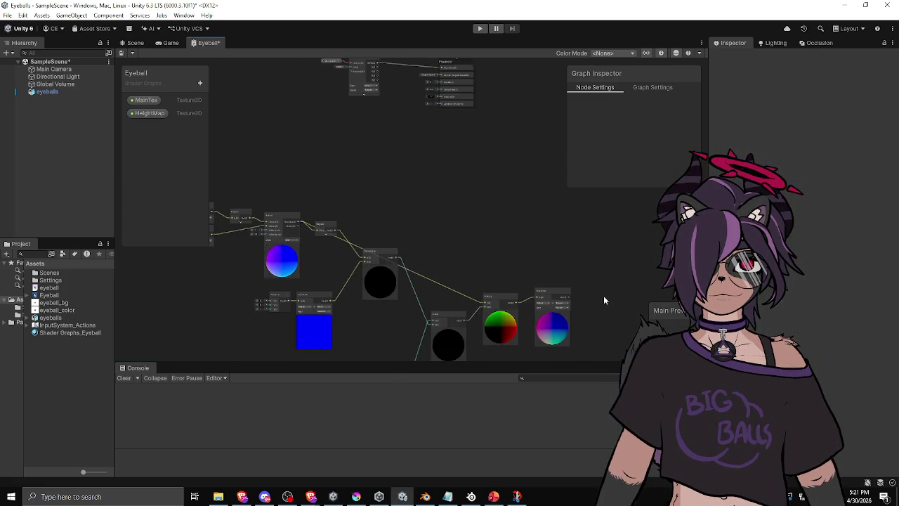
{"action": "scroll", "coordinate": [600, 297], "scroll_direction": "up", "scroll_amount": 2}
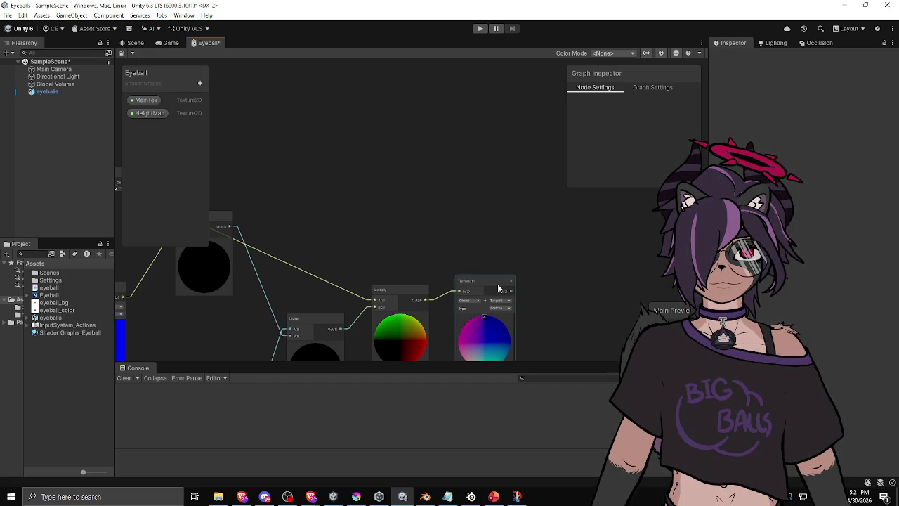
{"action": "left_click", "coordinate": [502, 308]}
{"action": "left_click", "coordinate": [513, 325]}
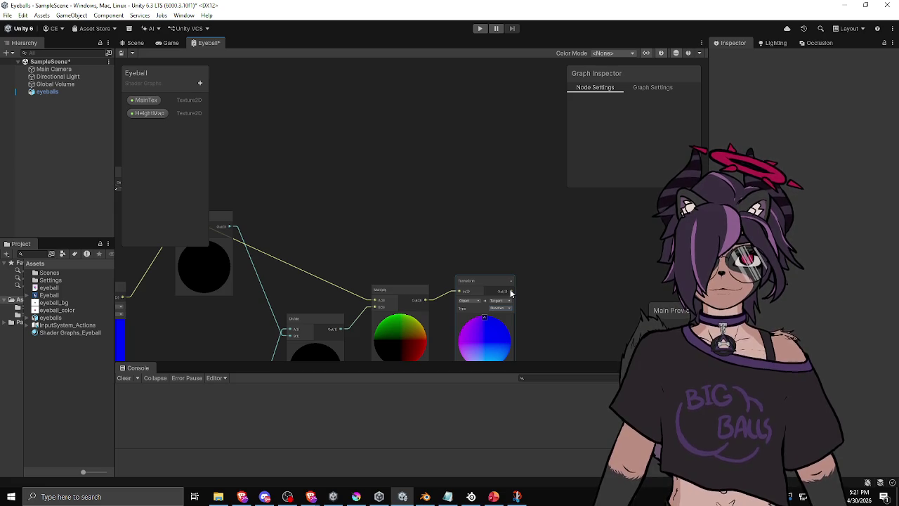
{"action": "left_click_drag", "start_coordinate": [511, 293], "coordinate": [544, 264]}
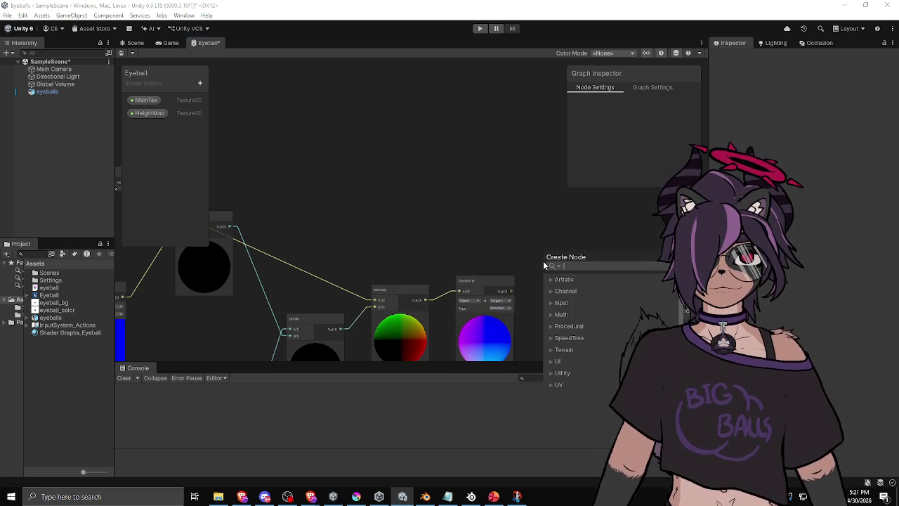
Step: Try a Channel Mask node on the Transform output excluding Blue, then delete it
{"action": "type", "text": "mask"}
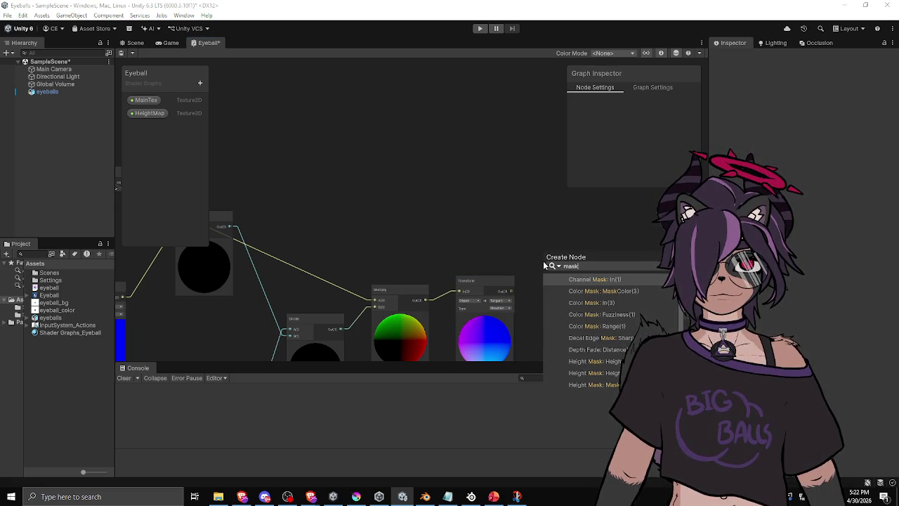
{"action": "key", "text": "Return"}
{"action": "left_click", "coordinate": [583, 282]}
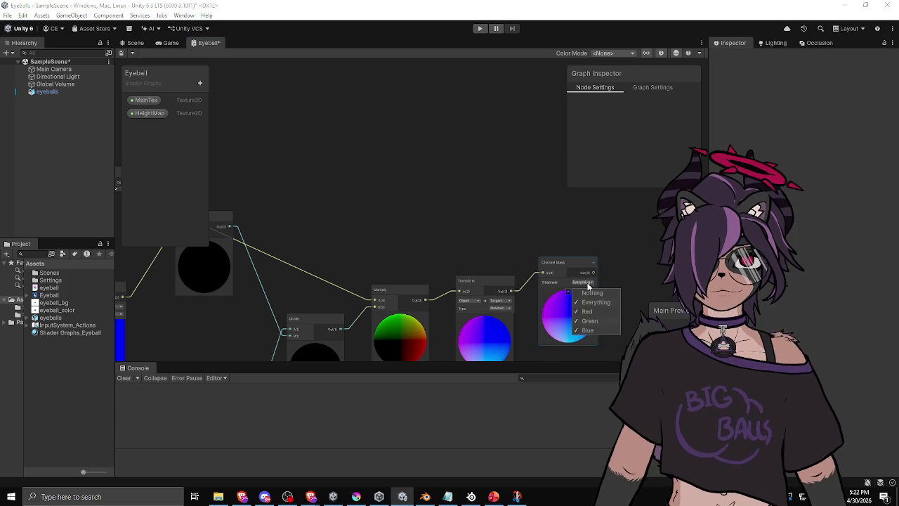
{"action": "left_click", "coordinate": [587, 330]}
{"action": "left_click", "coordinate": [588, 281]}
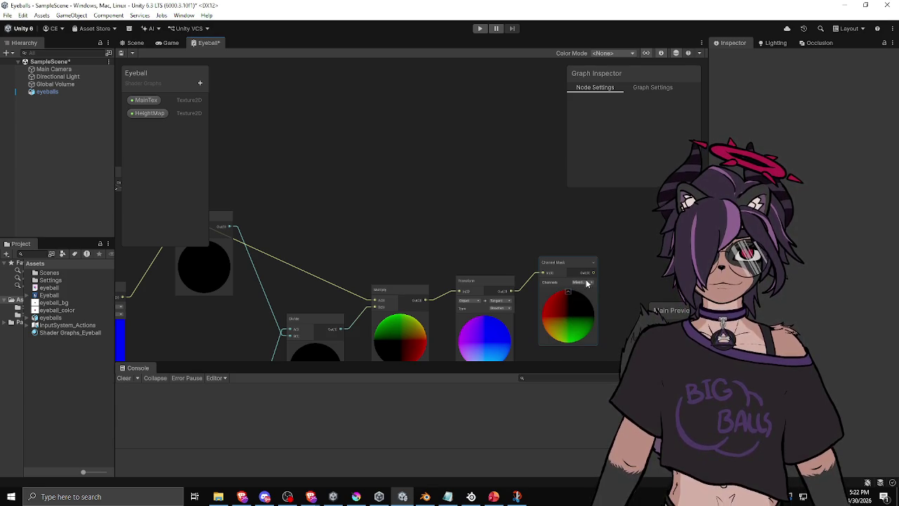
{"action": "left_click", "coordinate": [574, 264]}
{"action": "key", "text": "Delete"}
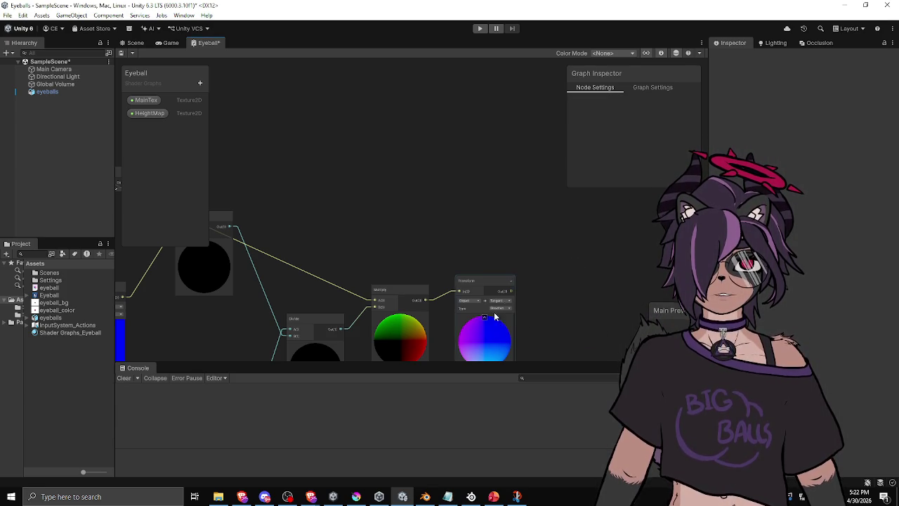
Step: Try a Vector 2 node on the Transform output, then delete it
{"action": "left_click_drag", "start_coordinate": [529, 288], "coordinate": [539, 278]}
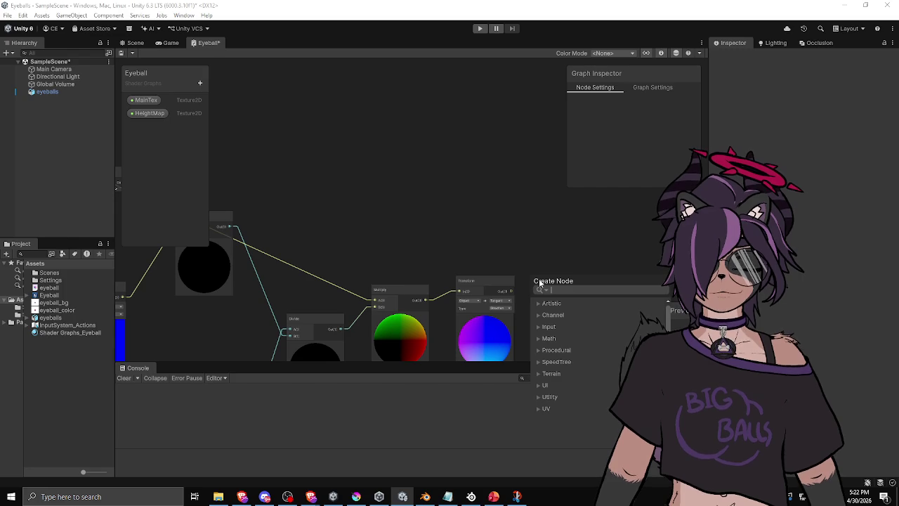
{"action": "type", "text": "vec2"}
{"action": "key", "text": "Return"}
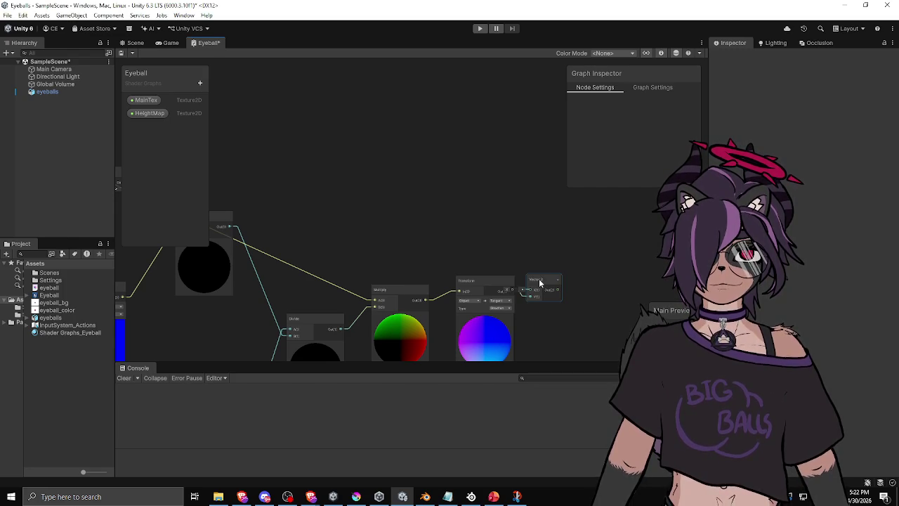
{"action": "scroll", "coordinate": [538, 278], "scroll_direction": "up", "scroll_amount": 1}
{"action": "left_click_drag", "start_coordinate": [538, 278], "coordinate": [585, 271]}
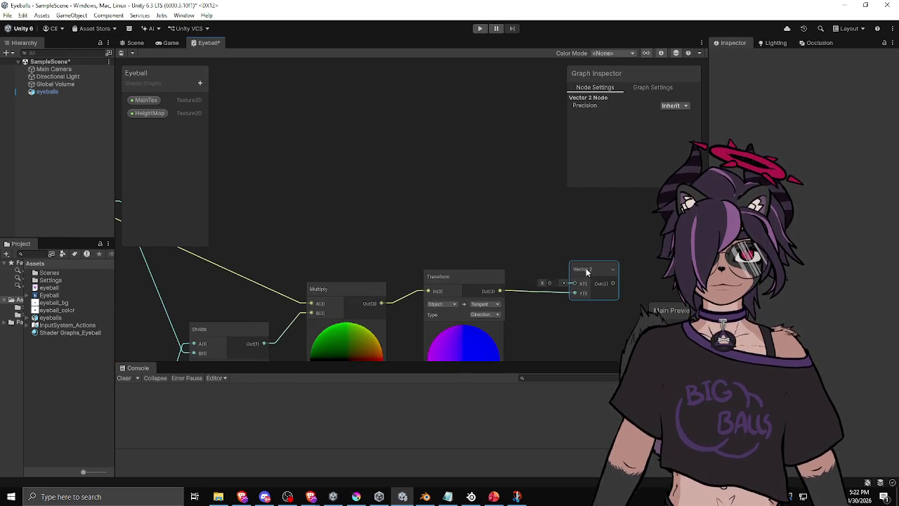
{"action": "right_click", "coordinate": [543, 307]}
{"action": "key", "text": "Escape"}
{"action": "left_click", "coordinate": [593, 271]}
{"action": "key", "text": "Delete"}
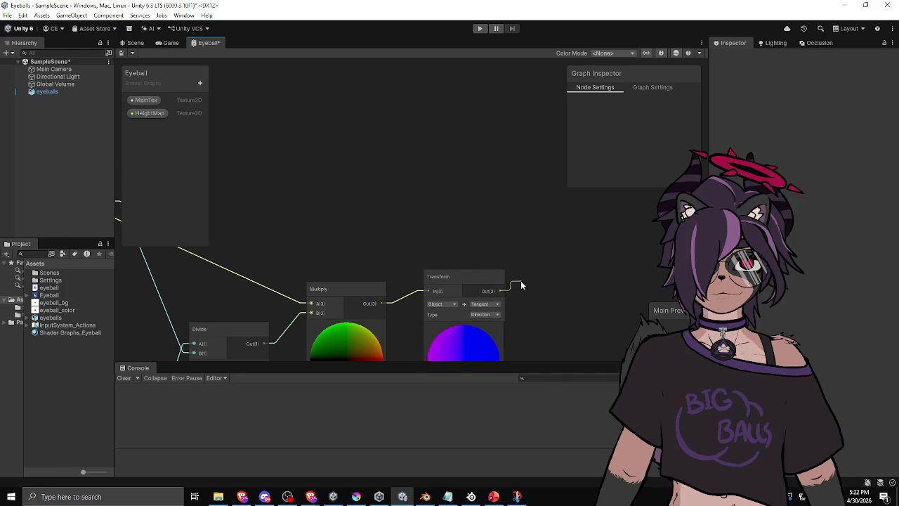
Step: Add a Channel Mixer node after Transform, then delete it again
{"action": "left_click_drag", "start_coordinate": [499, 290], "coordinate": [532, 278]}
{"action": "type", "text": "vec"}
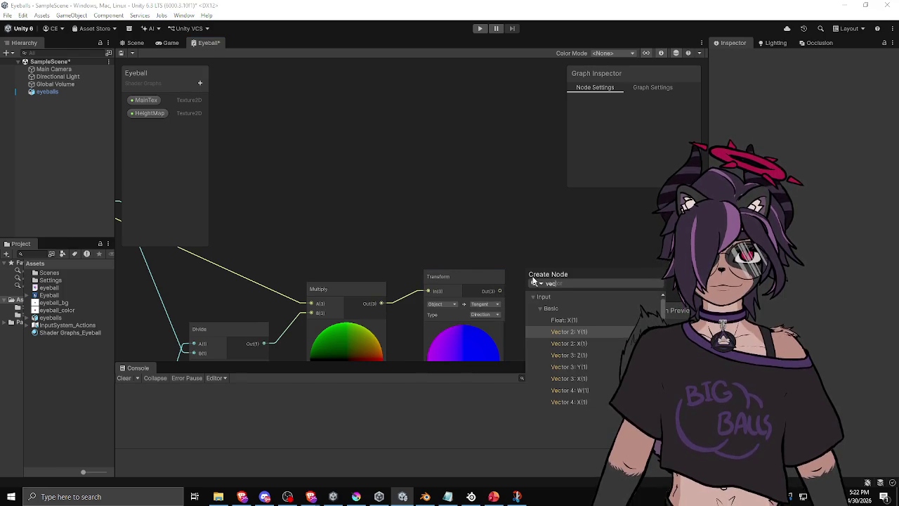
{"action": "scroll", "coordinate": [573, 354], "scroll_direction": "down", "scroll_amount": 5}
{"action": "key", "text": "BackSpace"}
{"action": "key", "text": "BackSpace"}
{"action": "key", "text": "BackSpace"}
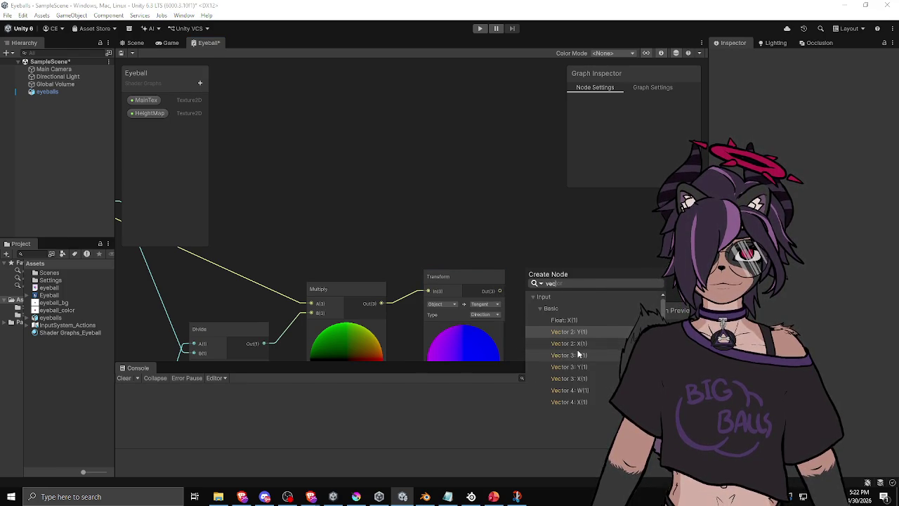
{"action": "type", "text": "cast"}
{"action": "key", "text": "BackSpace"}
{"action": "key", "text": "BackSpace"}
{"action": "key", "text": "BackSpace"}
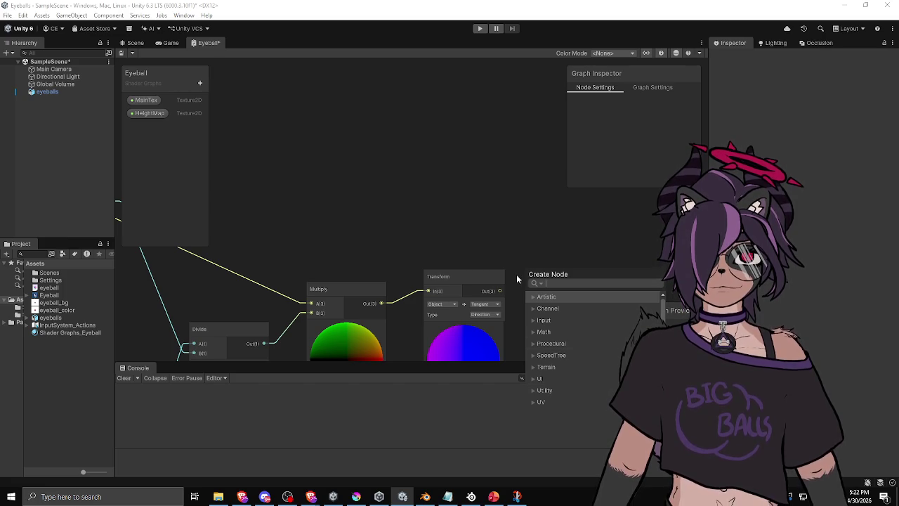
{"action": "type", "text": "ch"}
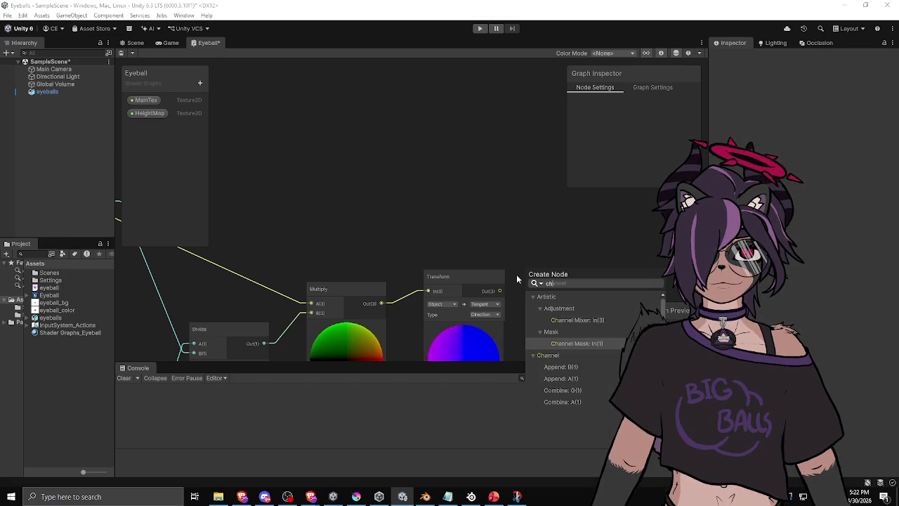
{"action": "key", "text": "Up"}
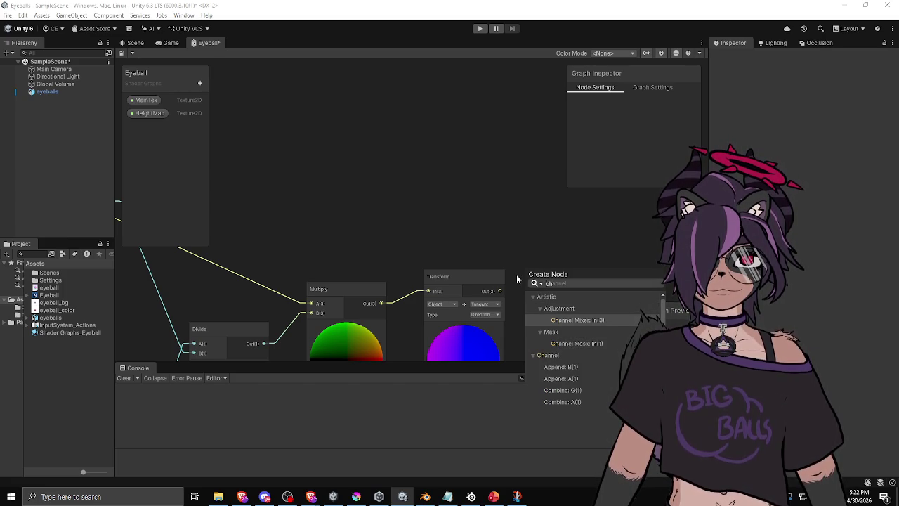
{"action": "key", "text": "Return"}
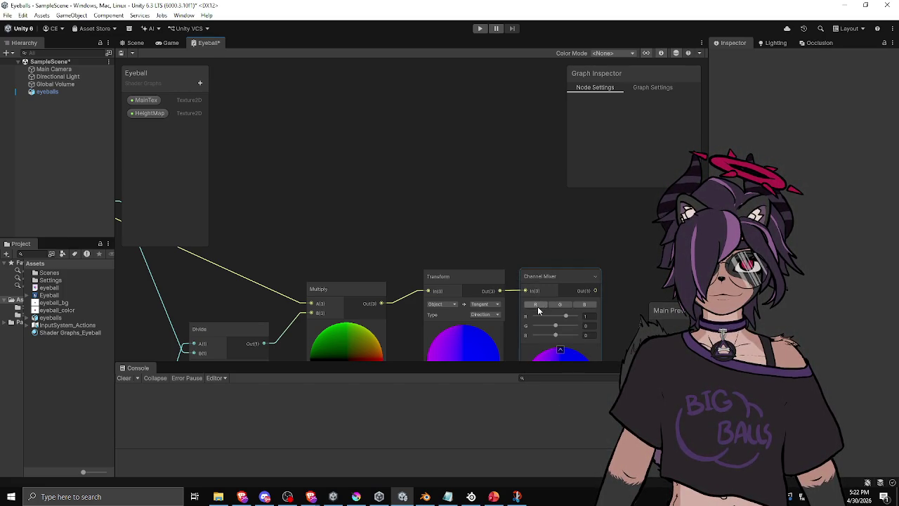
{"action": "left_click", "coordinate": [550, 280]}
{"action": "key", "text": "Delete"}
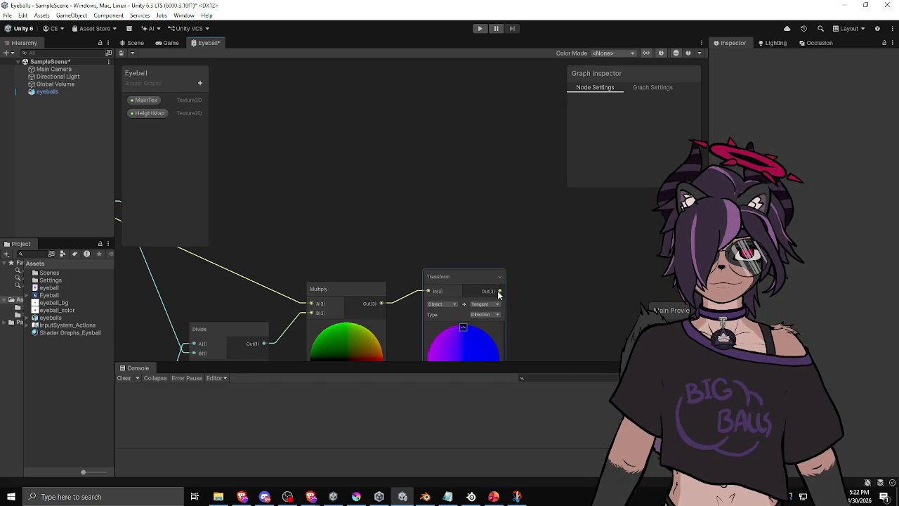
Step: Create a Swizzle node from the Transform output with its mask set to xy
{"action": "left_click_drag", "start_coordinate": [500, 293], "coordinate": [529, 278]}
{"action": "type", "text": "swizzle"}
{"action": "key", "text": "Return"}
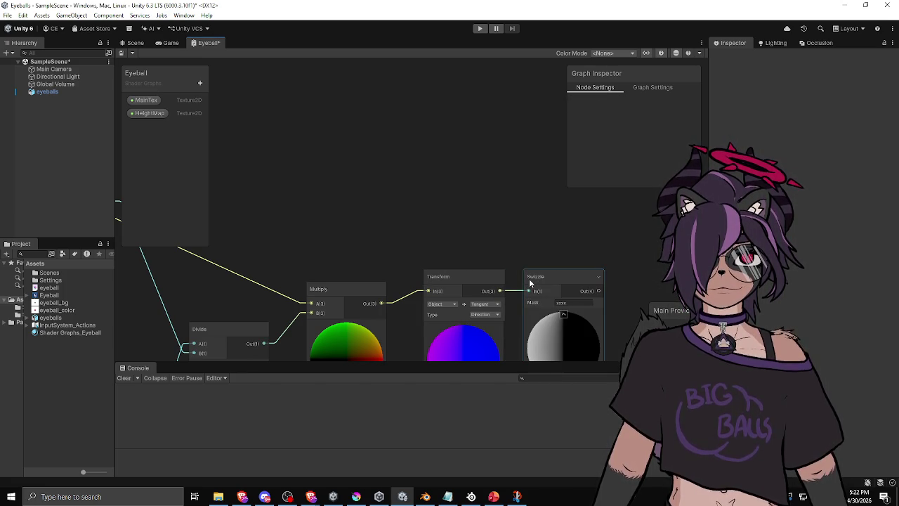
{"action": "left_click", "coordinate": [574, 304]}
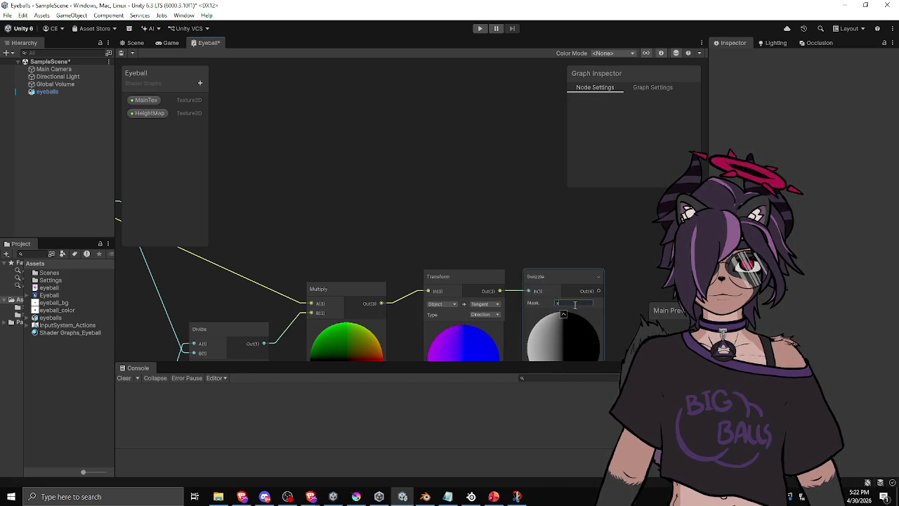
{"action": "key", "text": "Return"}
{"action": "left_click", "coordinate": [564, 275]}
Step: Collapse the Swizzle and Transform previews and move both nodes further left together
{"action": "left_click_drag", "start_coordinate": [513, 252], "coordinate": [395, 225]}
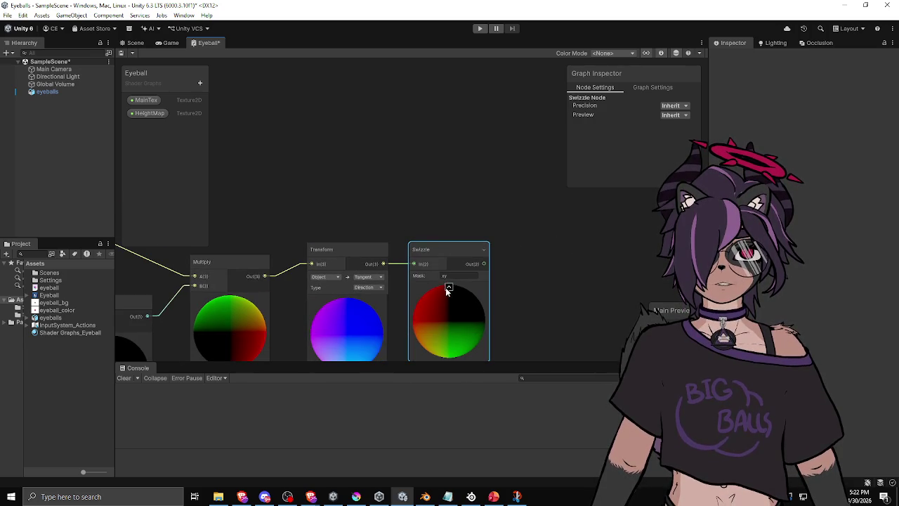
{"action": "left_click", "coordinate": [446, 287]}
{"action": "left_click", "coordinate": [348, 300]}
{"action": "left_click_drag", "start_coordinate": [306, 187], "coordinate": [372, 210]}
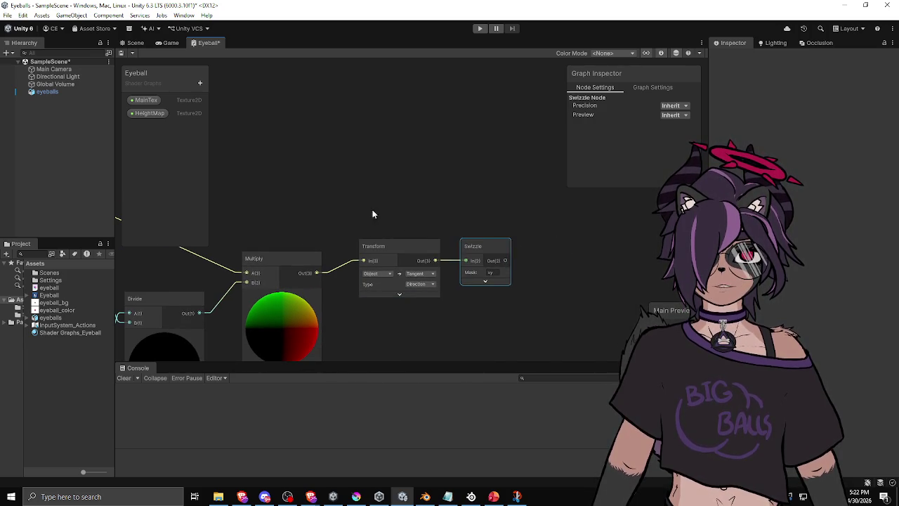
{"action": "left_click", "coordinate": [417, 253], "text": "shift"}
{"action": "left_click_drag", "start_coordinate": [418, 252], "coordinate": [387, 262]}
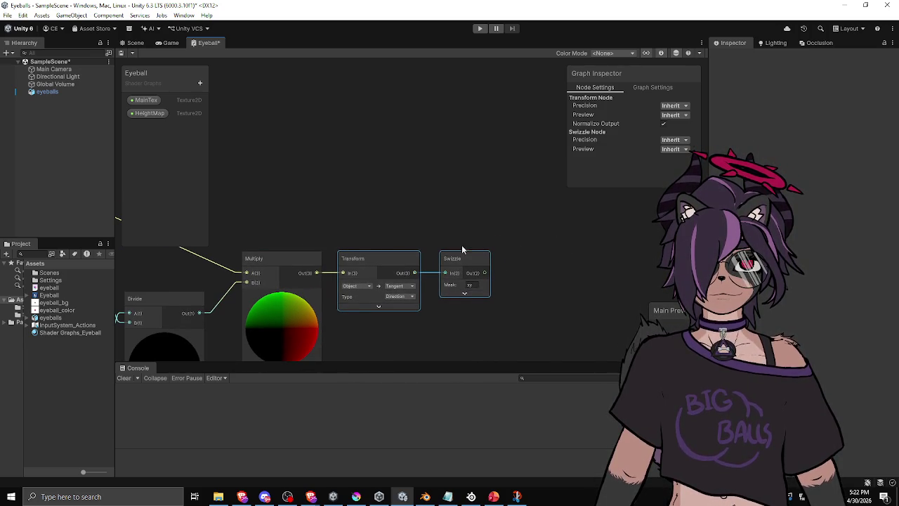
{"action": "left_click_drag", "start_coordinate": [449, 260], "coordinate": [444, 261]}
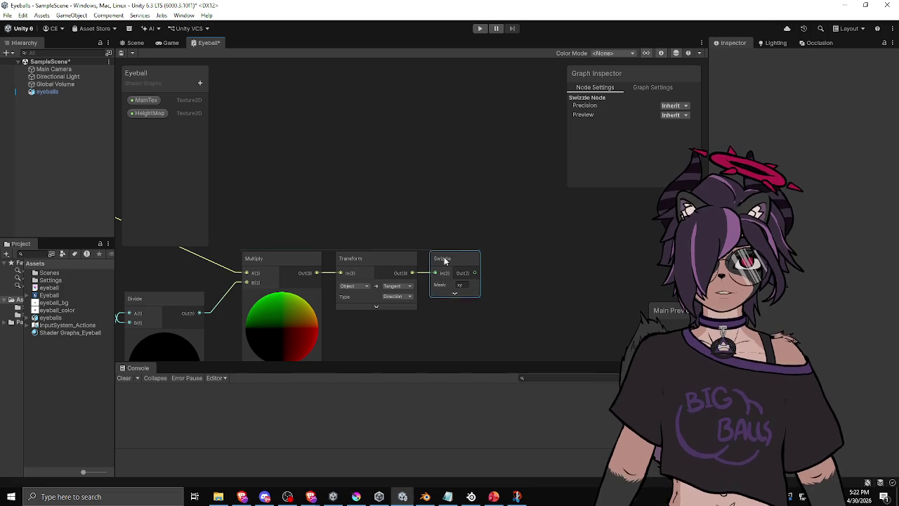
{"action": "scroll", "coordinate": [464, 210], "scroll_direction": "down", "scroll_amount": 3}
Step: Move the lower node cluster up beside the top nodes of the graph
{"action": "left_click_drag", "start_coordinate": [407, 226], "coordinate": [525, 208]}
{"action": "scroll", "coordinate": [525, 208], "scroll_direction": "down", "scroll_amount": 3}
{"action": "scroll", "coordinate": [371, 243], "scroll_direction": "up", "scroll_amount": 3}
{"action": "left_click_drag", "start_coordinate": [419, 187], "coordinate": [455, 193]}
{"action": "left_click_drag", "start_coordinate": [377, 182], "coordinate": [373, 208]}
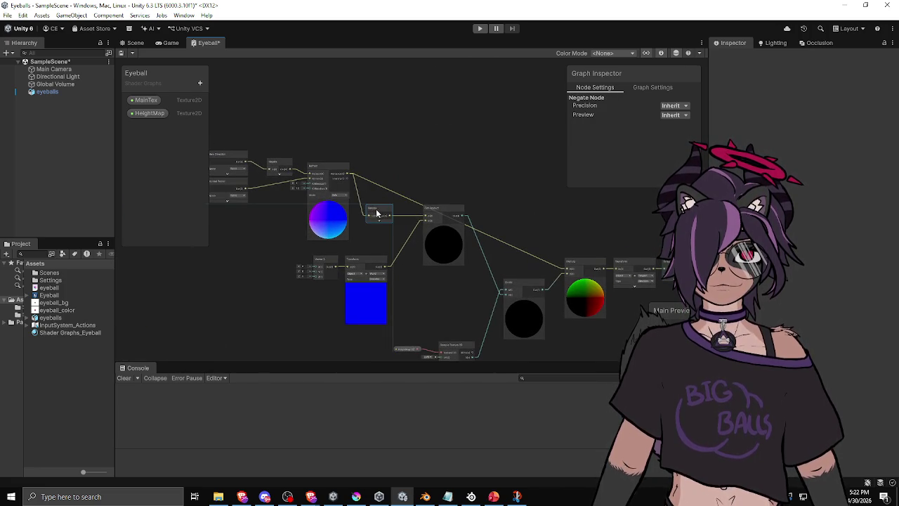
{"action": "scroll", "coordinate": [487, 140], "scroll_direction": "down", "scroll_amount": 2}
{"action": "left_click_drag", "start_coordinate": [487, 139], "coordinate": [389, 273]}
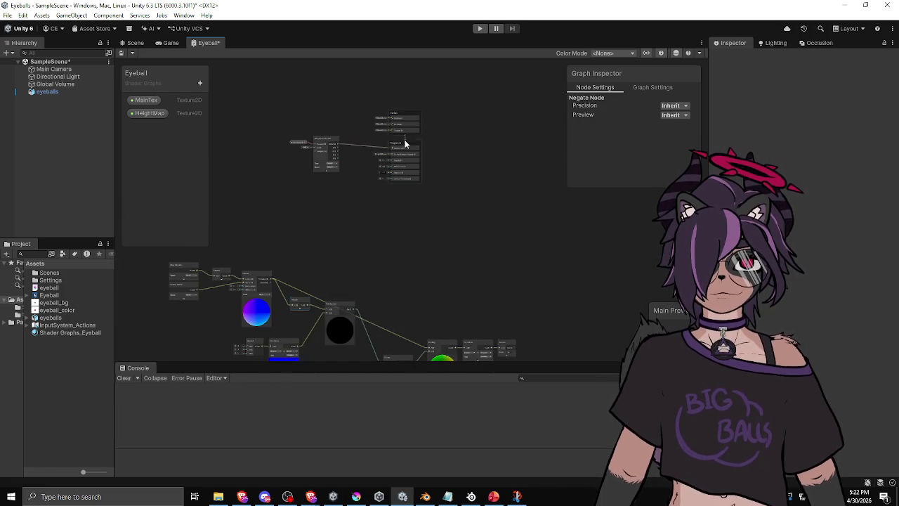
{"action": "scroll", "coordinate": [393, 207], "scroll_direction": "down", "scroll_amount": 3}
{"action": "left_click_drag", "start_coordinate": [289, 346], "coordinate": [528, 221]}
{"action": "left_click_drag", "start_coordinate": [347, 239], "coordinate": [213, 166]}
{"action": "scroll", "coordinate": [403, 220], "scroll_direction": "up", "scroll_amount": 5}
{"action": "scroll", "coordinate": [404, 221], "scroll_direction": "up", "scroll_amount": 3}
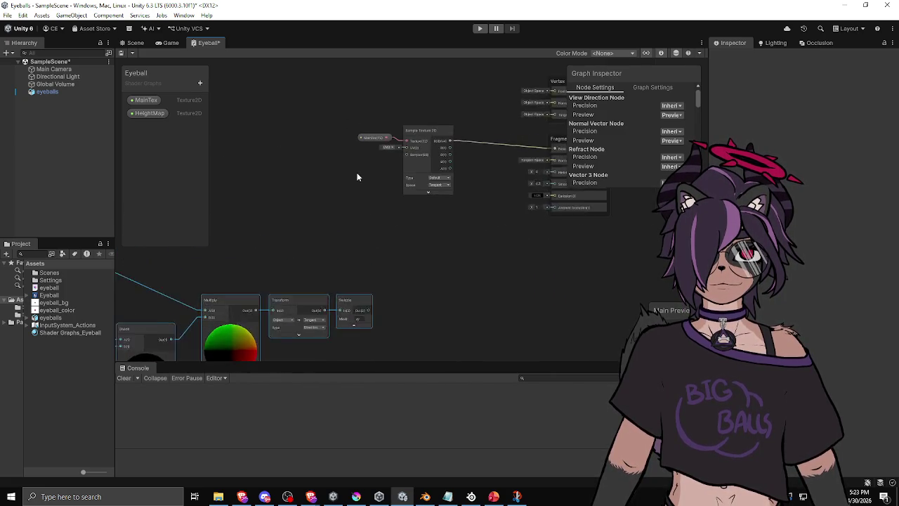
Step: Add a UV node on the left with its preview collapsed
{"action": "right_click", "coordinate": [356, 176]}
{"action": "left_click", "coordinate": [369, 178]}
{"action": "type", "text": "uiv"}
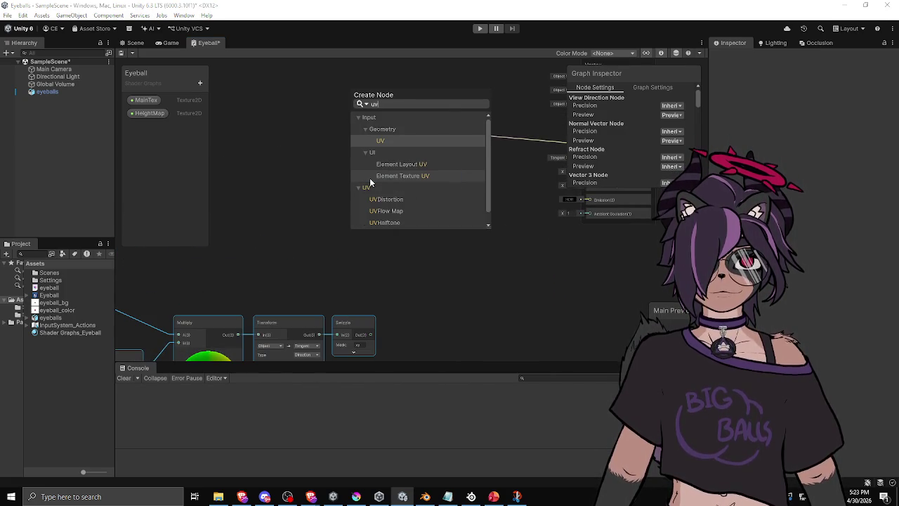
{"action": "key", "text": "Return"}
{"action": "left_click_drag", "start_coordinate": [391, 194], "coordinate": [244, 185]}
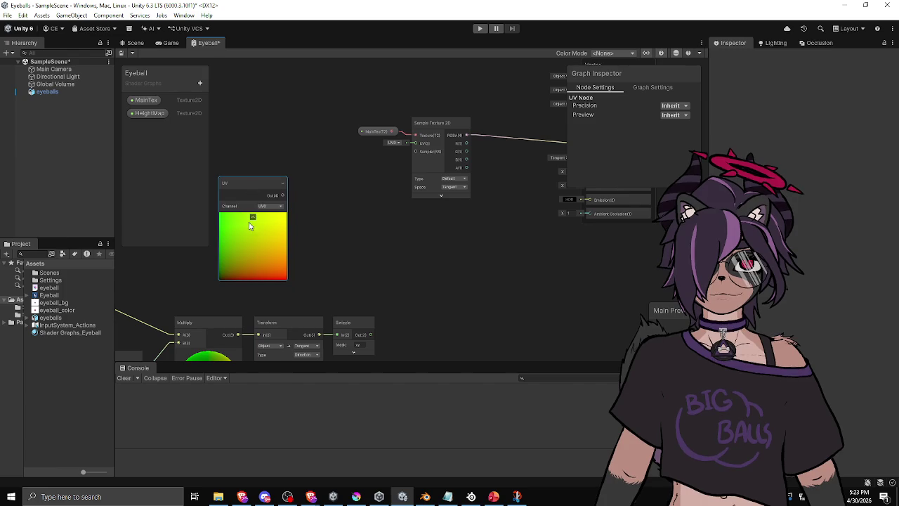
{"action": "left_click", "coordinate": [251, 220]}
Step: Add an Add node summing the UV output and the Swizzle result, making room beside Sample Texture 2D
{"action": "left_click_drag", "start_coordinate": [445, 243], "coordinate": [446, 253]}
{"action": "type", "text": "add"}
{"action": "key", "text": "Return"}
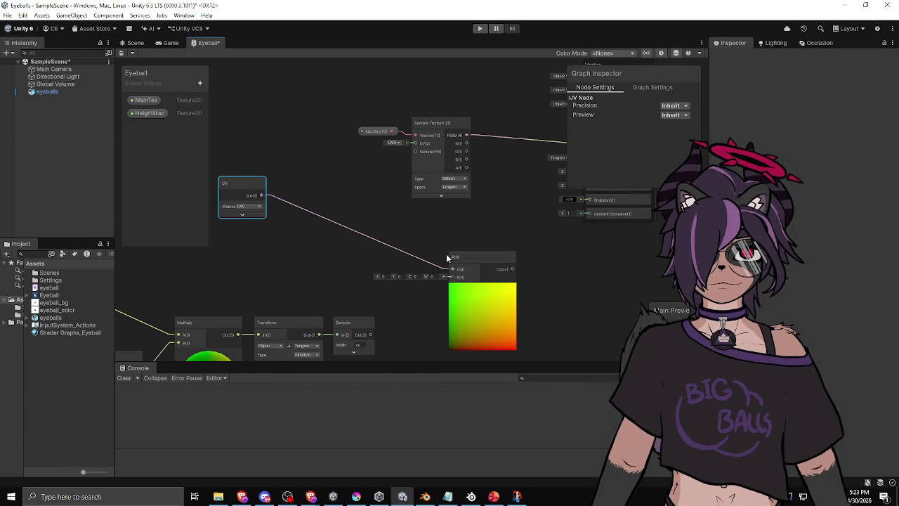
{"action": "left_click_drag", "start_coordinate": [484, 252], "coordinate": [447, 249]}
{"action": "mouse_move", "coordinate": [370, 335]}
{"action": "left_mouse_down"}
{"action": "mouse_move", "coordinate": [415, 262]}
{"action": "mouse_move", "coordinate": [414, 243]}
{"action": "left_mouse_up"}
{"action": "left_click_drag", "start_coordinate": [437, 116], "coordinate": [490, 116]}
{"action": "mouse_move", "coordinate": [436, 255]}
{"action": "left_mouse_down"}
{"action": "mouse_move", "coordinate": [453, 129]}
{"action": "mouse_move", "coordinate": [417, 213]}
{"action": "mouse_move", "coordinate": [442, 227]}
{"action": "mouse_move", "coordinate": [468, 139]}
{"action": "left_mouse_up"}
Step: Preview the recompiled white eyeball with pink iris and dark pupil in the Scene view
{"action": "scroll", "coordinate": [441, 214], "scroll_direction": "down", "scroll_amount": 3}
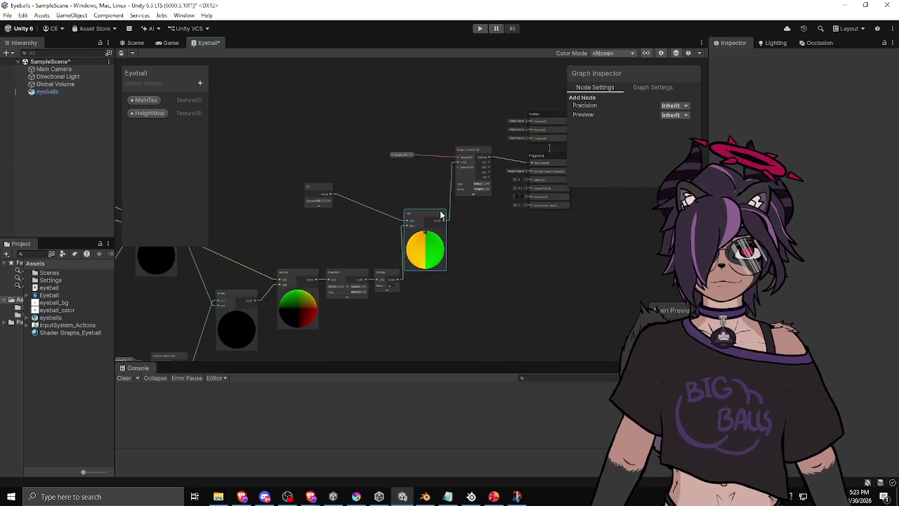
{"action": "scroll", "coordinate": [535, 258], "scroll_direction": "down", "scroll_amount": 3}
{"action": "mouse_move", "coordinate": [301, 348]}
{"action": "left_mouse_down"}
{"action": "mouse_move", "coordinate": [552, 225]}
{"action": "mouse_move", "coordinate": [502, 212]}
{"action": "left_mouse_up"}
{"action": "scroll", "coordinate": [413, 186], "scroll_direction": "up", "scroll_amount": 2}
{"action": "mouse_move", "coordinate": [265, 126]}
{"action": "left_mouse_down"}
{"action": "mouse_move", "coordinate": [583, 337]}
{"action": "mouse_move", "coordinate": [464, 141]}
{"action": "mouse_move", "coordinate": [255, 163]}
{"action": "left_mouse_up"}
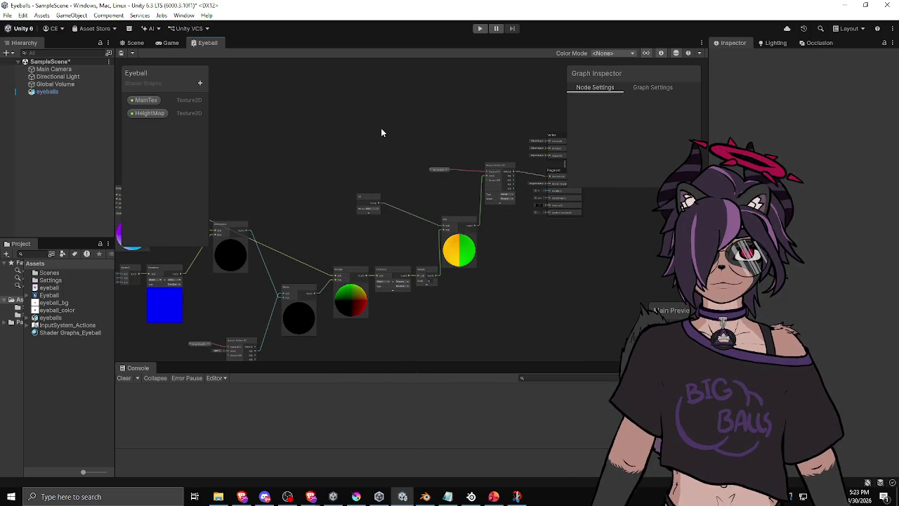
{"action": "left_click", "coordinate": [134, 43]}
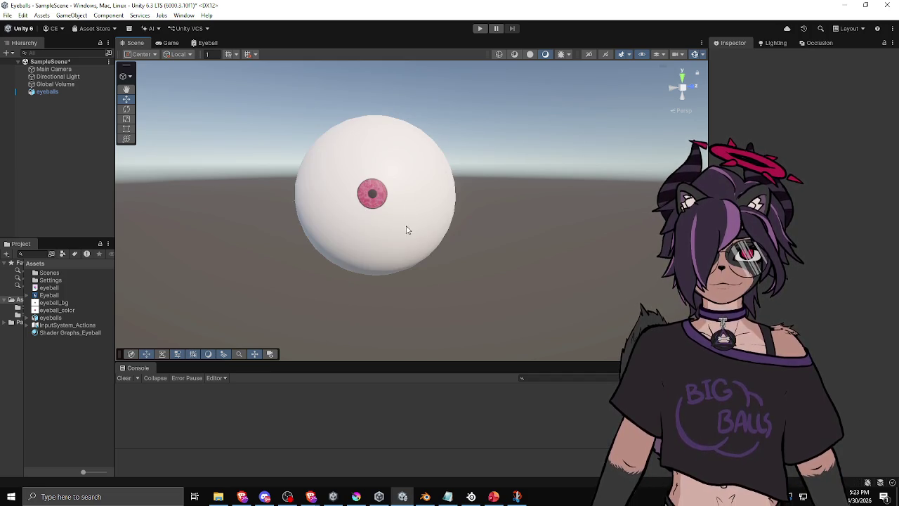
Step: Orbit and zoom around the eyeball to see the pink iris warping at oblique angles
{"action": "mouse_move", "coordinate": [347, 234]}
{"action": "left_mouse_down"}
{"action": "mouse_move", "coordinate": [464, 231]}
{"action": "mouse_move", "coordinate": [579, 144]}
{"action": "mouse_move", "coordinate": [470, 145]}
{"action": "mouse_move", "coordinate": [345, 189]}
{"action": "left_mouse_up"}
{"action": "scroll", "coordinate": [431, 201], "scroll_direction": "down", "scroll_amount": 2}
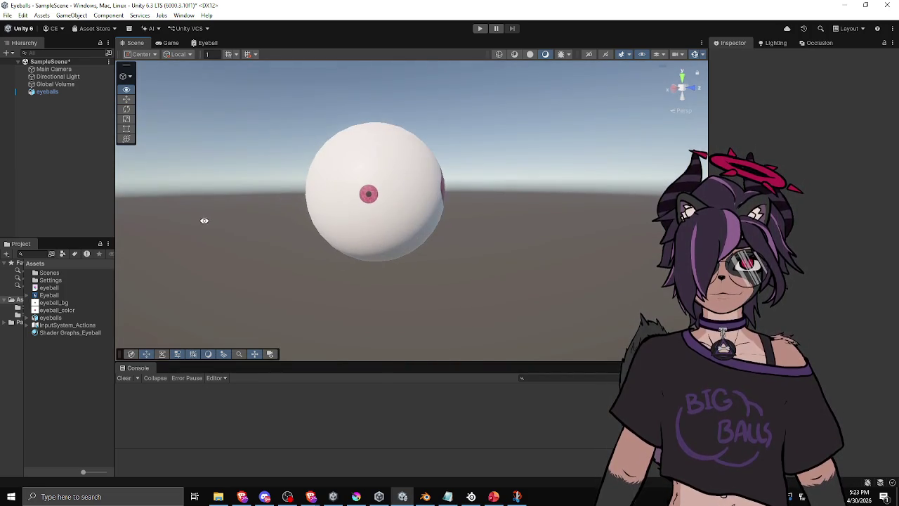
{"action": "scroll", "coordinate": [431, 202], "scroll_direction": "down", "scroll_amount": 2}
{"action": "mouse_move", "coordinate": [431, 202]}
{"action": "left_mouse_down"}
{"action": "mouse_move", "coordinate": [643, 298]}
{"action": "mouse_move", "coordinate": [217, 276]}
{"action": "mouse_move", "coordinate": [309, 228]}
{"action": "left_mouse_up"}
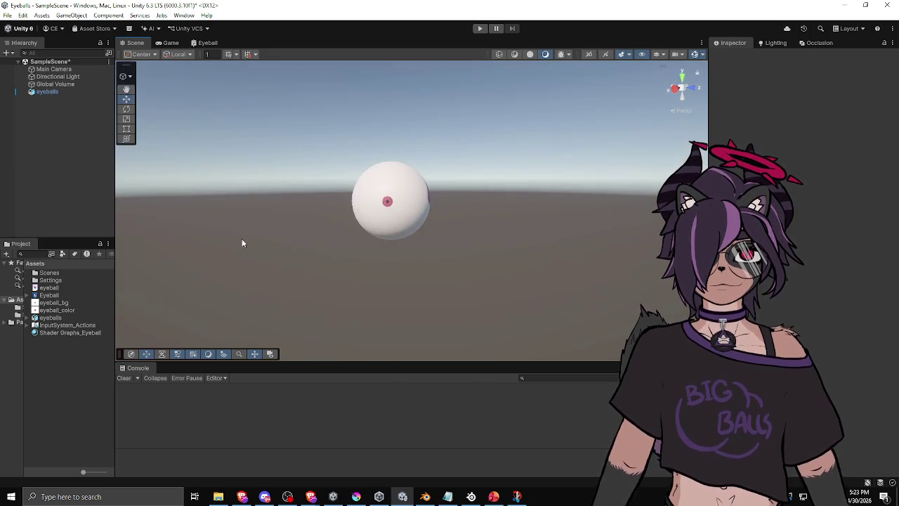
{"action": "scroll", "coordinate": [348, 255], "scroll_direction": "up", "scroll_amount": 3}
{"action": "scroll", "coordinate": [349, 255], "scroll_direction": "up", "scroll_amount": 2}
{"action": "mouse_move", "coordinate": [518, 262]}
{"action": "left_mouse_down"}
{"action": "mouse_move", "coordinate": [412, 271]}
{"action": "mouse_move", "coordinate": [367, 257]}
{"action": "mouse_move", "coordinate": [453, 245]}
{"action": "mouse_move", "coordinate": [471, 267]}
{"action": "mouse_move", "coordinate": [660, 330]}
{"action": "mouse_move", "coordinate": [663, 249]}
{"action": "mouse_move", "coordinate": [632, 313]}
{"action": "mouse_move", "coordinate": [546, 263]}
{"action": "mouse_move", "coordinate": [465, 253]}
{"action": "mouse_move", "coordinate": [498, 302]}
{"action": "mouse_move", "coordinate": [501, 257]}
{"action": "mouse_move", "coordinate": [521, 248]}
{"action": "left_mouse_up"}
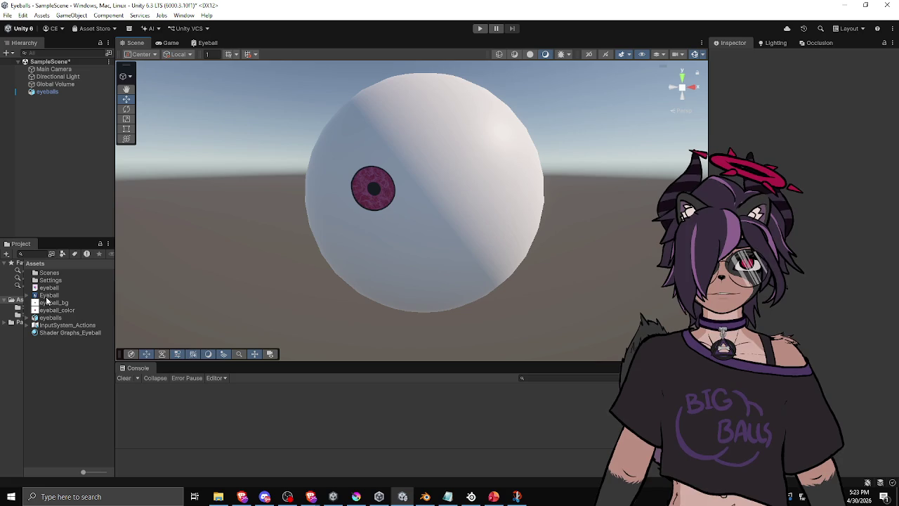
Step: Add a Float property named Depth to the Eyeball graph's Blackboard
{"action": "left_click", "coordinate": [207, 42]}
{"action": "left_click", "coordinate": [201, 84]}
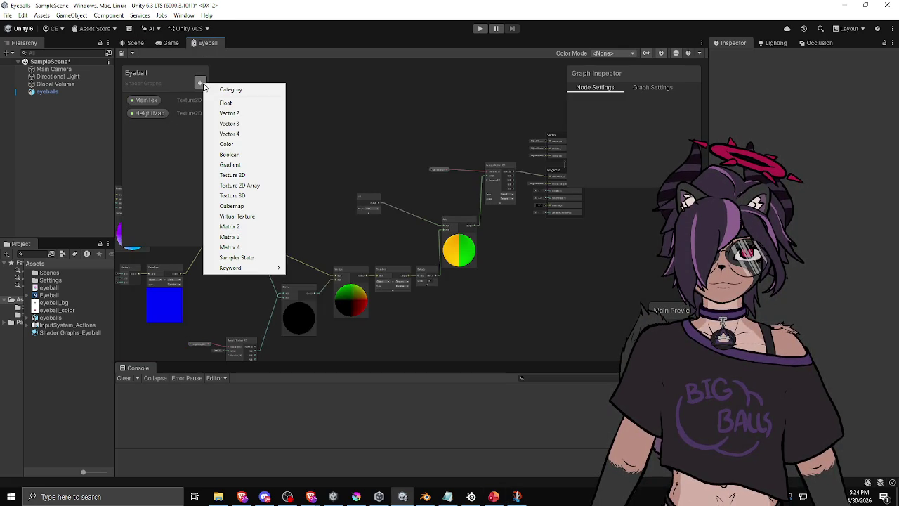
{"action": "left_click", "coordinate": [227, 102]}
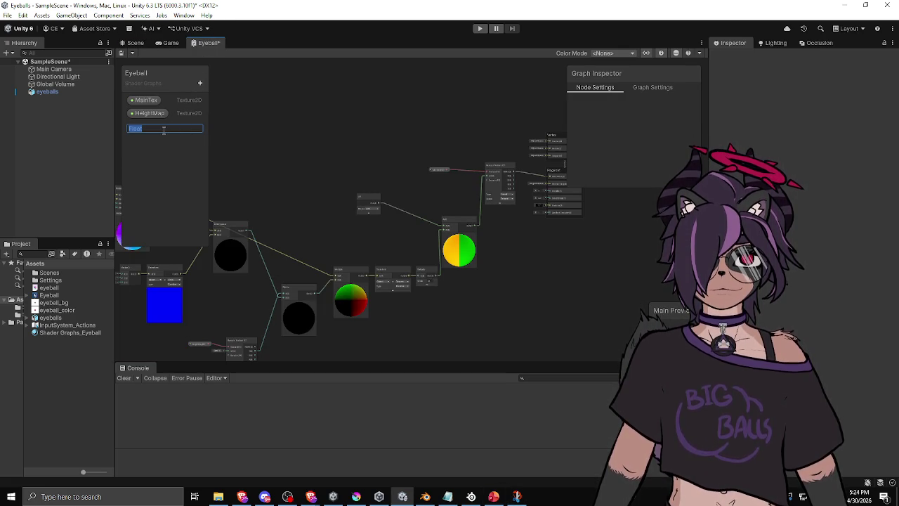
{"action": "type", "text": "Depth"}
{"action": "key", "text": "Return"}
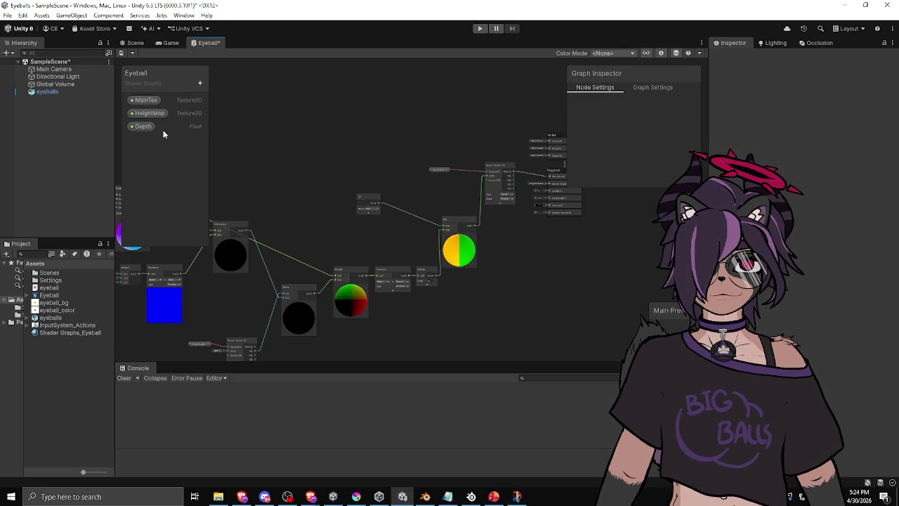
{"action": "left_click", "coordinate": [144, 127]}
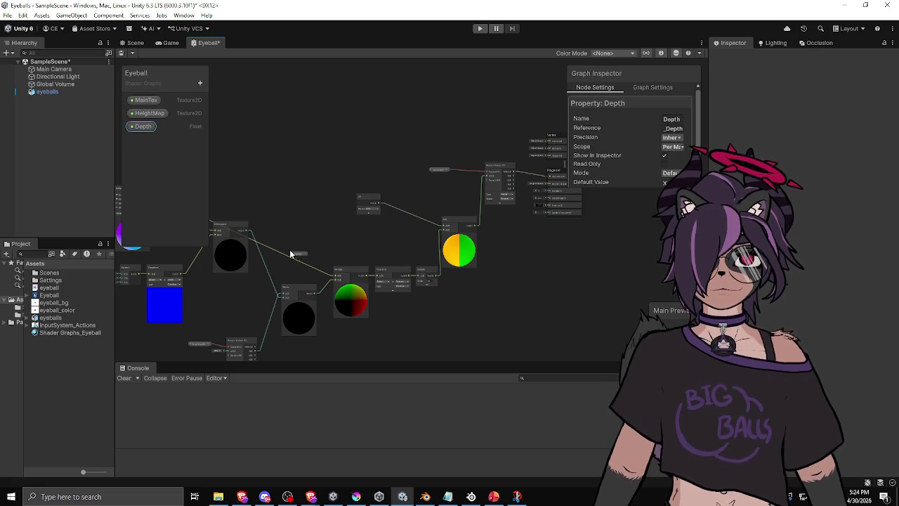
Step: Multiply Depth by the height map's R channel and feed the result into Divide's B input
{"action": "mouse_move", "coordinate": [327, 226]}
{"action": "left_mouse_down"}
{"action": "mouse_move", "coordinate": [367, 85]}
{"action": "mouse_move", "coordinate": [440, 149]}
{"action": "left_mouse_up"}
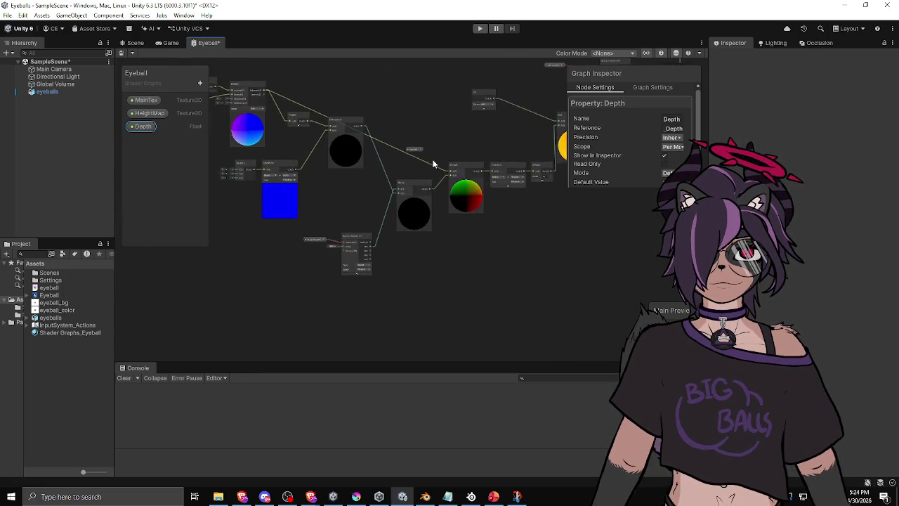
{"action": "scroll", "coordinate": [421, 179], "scroll_direction": "up", "scroll_amount": 4}
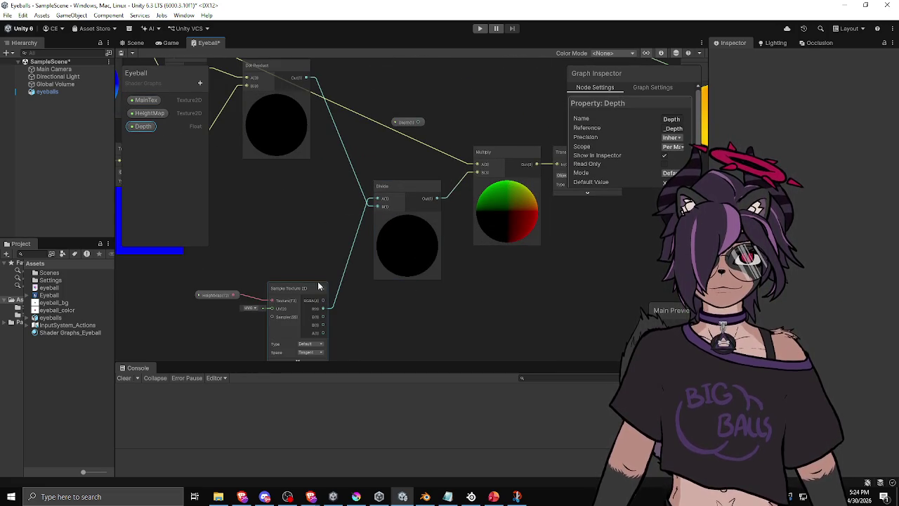
{"action": "left_click_drag", "start_coordinate": [422, 121], "coordinate": [286, 241]}
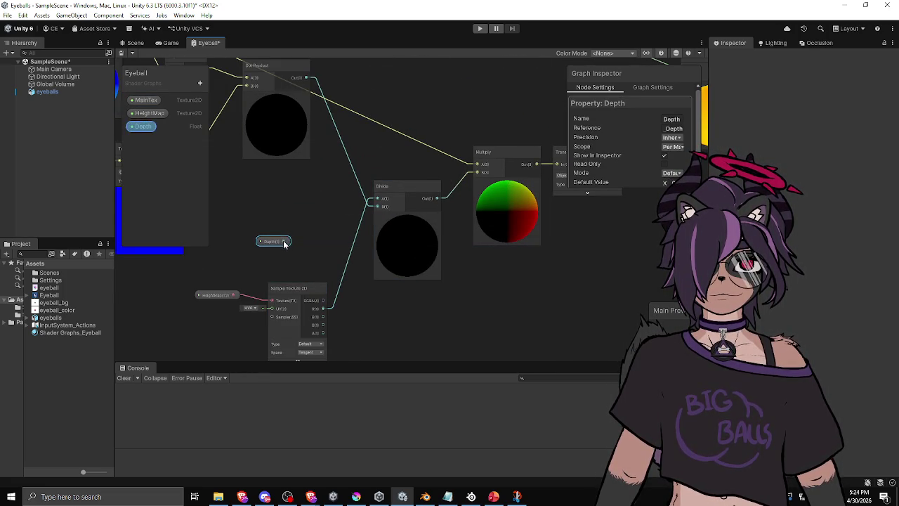
{"action": "left_click", "coordinate": [329, 239]}
{"action": "key", "text": "space"}
{"action": "type", "text": "mul"}
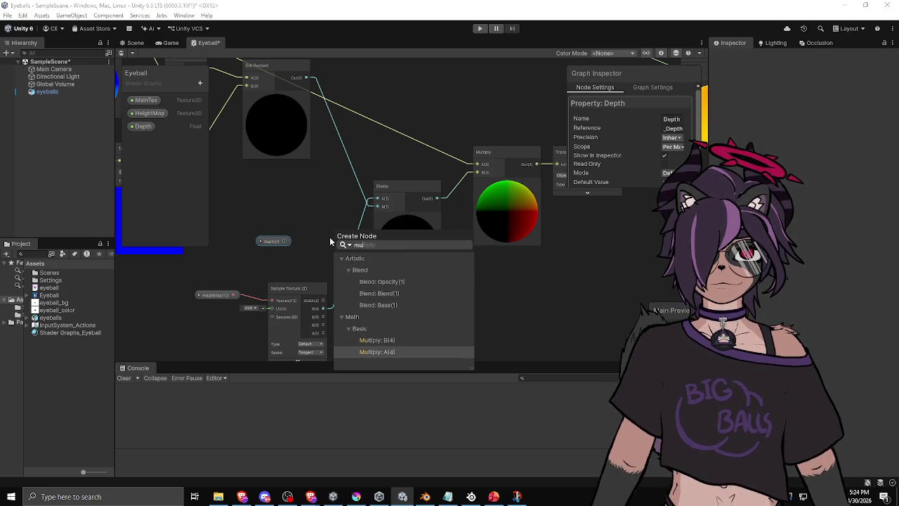
{"action": "key", "text": "Return"}
{"action": "left_click_drag", "start_coordinate": [283, 300], "coordinate": [177, 292]}
{"action": "mouse_move", "coordinate": [222, 311]}
{"action": "left_mouse_down"}
{"action": "mouse_move", "coordinate": [335, 264]}
{"action": "mouse_move", "coordinate": [342, 241]}
{"action": "mouse_move", "coordinate": [307, 254]}
{"action": "mouse_move", "coordinate": [219, 247]}
{"action": "left_mouse_up"}
{"action": "left_click", "coordinate": [311, 285]}
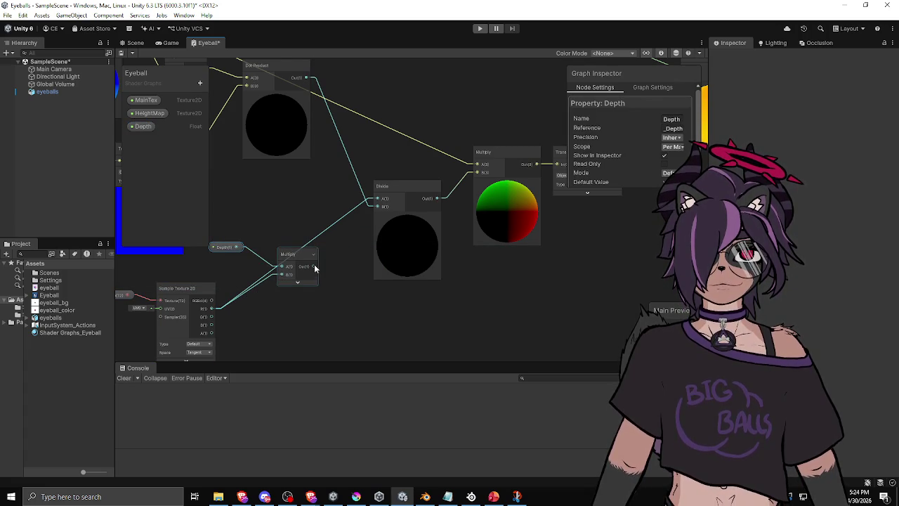
{"action": "left_click_drag", "start_coordinate": [375, 198], "coordinate": [377, 206]}
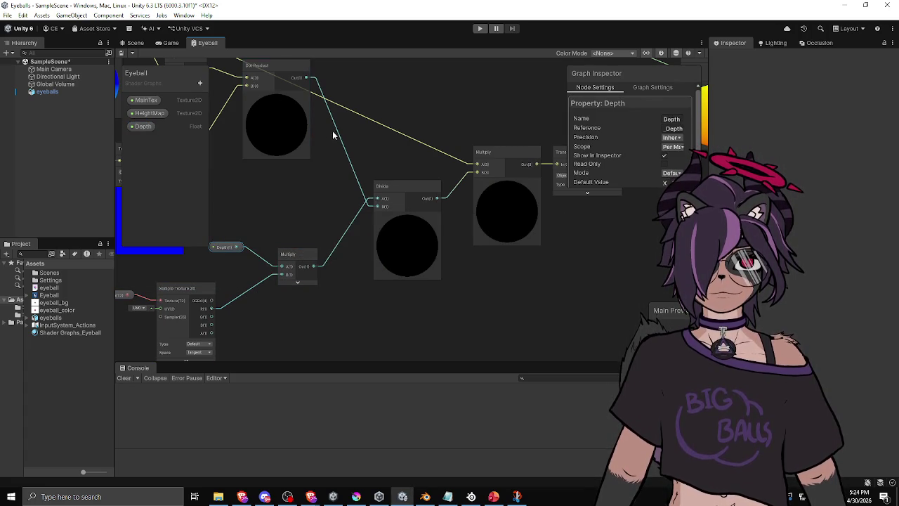
Step: In the Scene view, select the sphere and its Shader Graphs_Eyeball material
{"action": "left_click", "coordinate": [133, 44]}
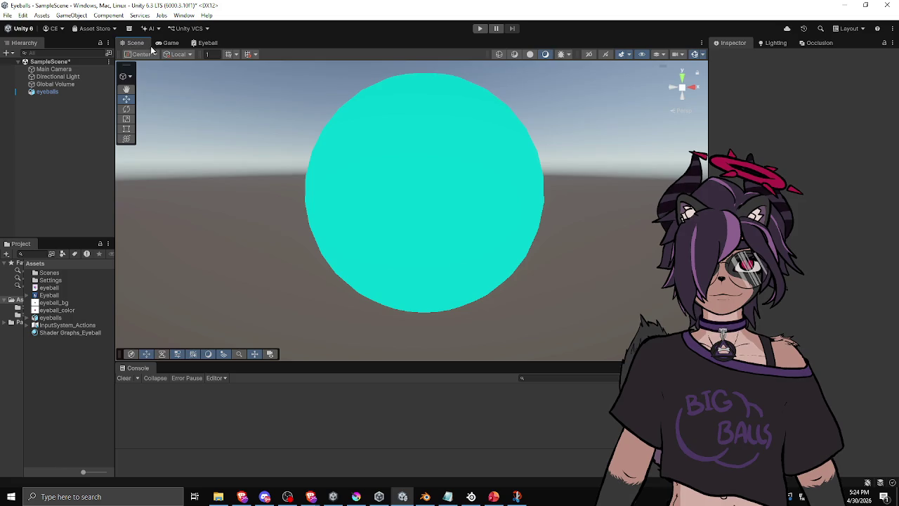
{"action": "left_click", "coordinate": [444, 195]}
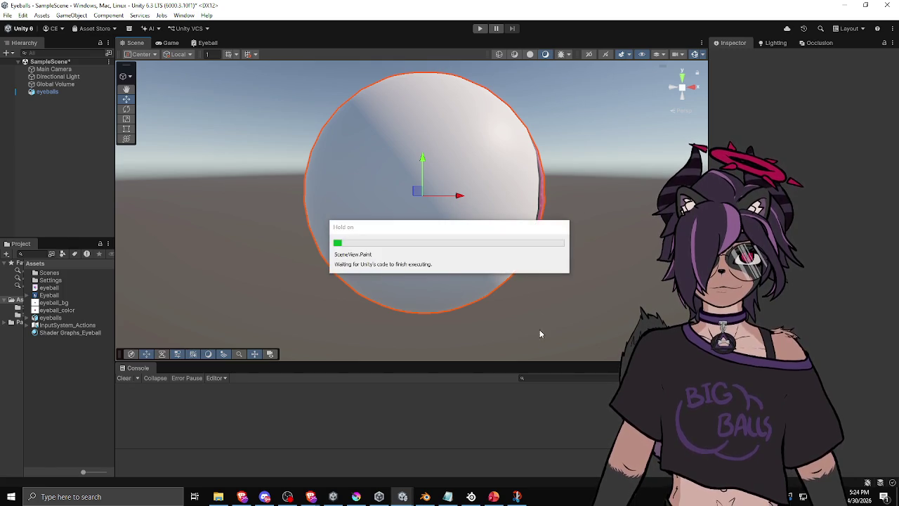
{"action": "left_click_drag", "start_coordinate": [398, 258], "coordinate": [330, 260]}
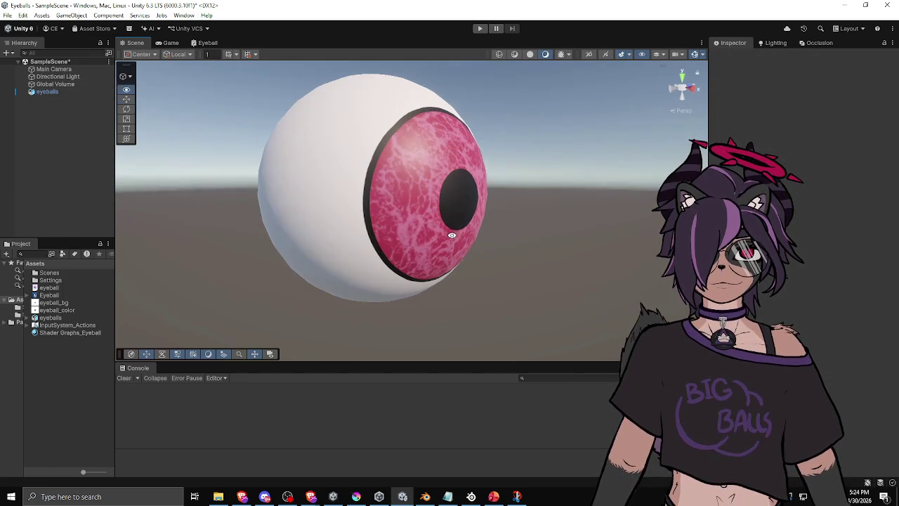
{"action": "left_click", "coordinate": [64, 332]}
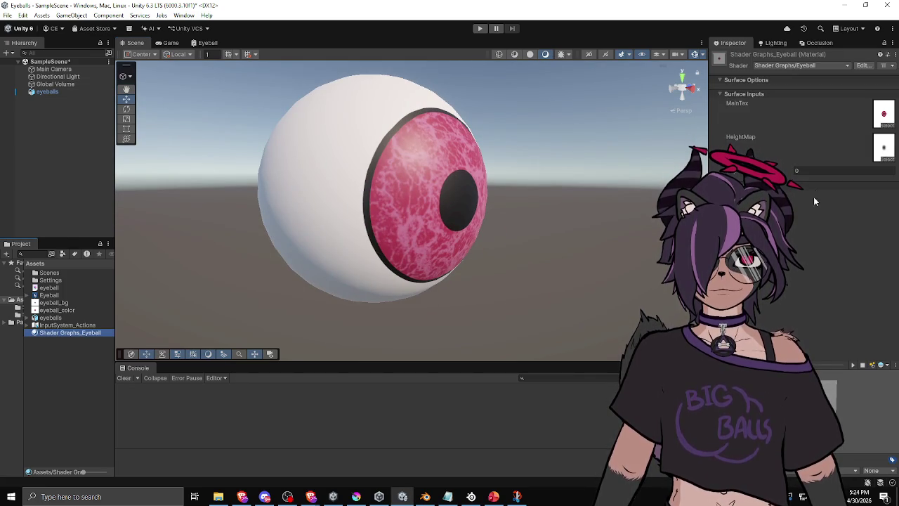
{"action": "left_click_drag", "start_coordinate": [422, 204], "coordinate": [344, 197]}
{"action": "type", "text": ".1"}
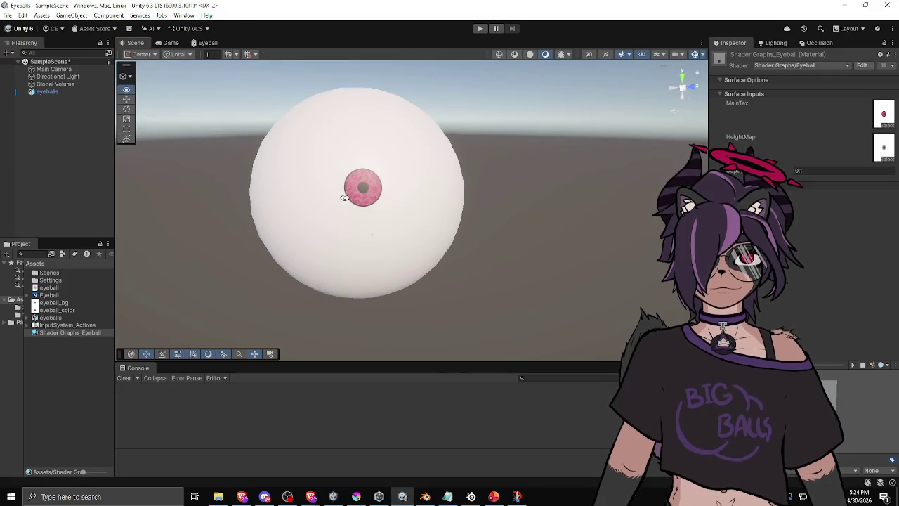
Step: Set the material's Depth to 0.01, then lower it to 0.001 while checking the iris parallax
{"action": "left_click", "coordinate": [815, 170]}
{"action": "type", "text": "0.01"}
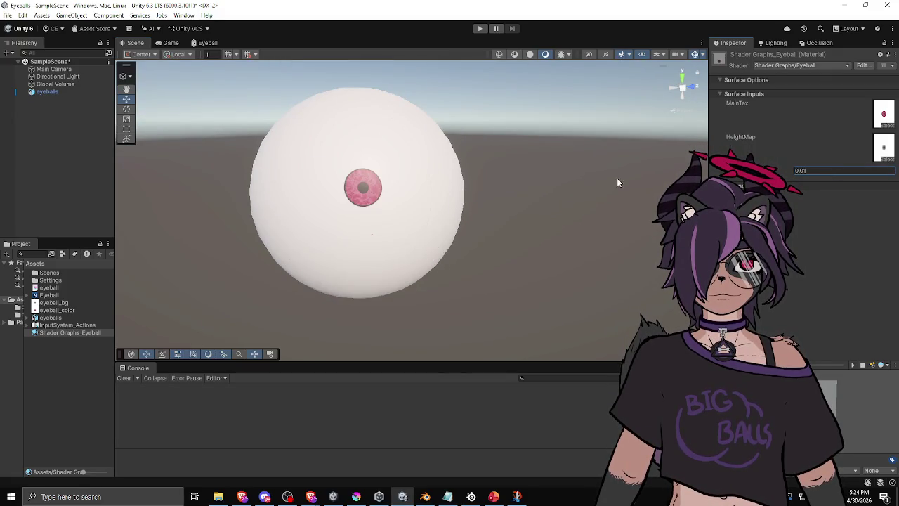
{"action": "mouse_move", "coordinate": [473, 180]}
{"action": "left_mouse_down"}
{"action": "mouse_move", "coordinate": [365, 155]}
{"action": "mouse_move", "coordinate": [367, 237]}
{"action": "mouse_move", "coordinate": [486, 164]}
{"action": "mouse_move", "coordinate": [379, 133]}
{"action": "mouse_move", "coordinate": [305, 153]}
{"action": "mouse_move", "coordinate": [443, 160]}
{"action": "mouse_move", "coordinate": [259, 187]}
{"action": "mouse_move", "coordinate": [275, 263]}
{"action": "mouse_move", "coordinate": [391, 194]}
{"action": "mouse_move", "coordinate": [387, 243]}
{"action": "left_mouse_up"}
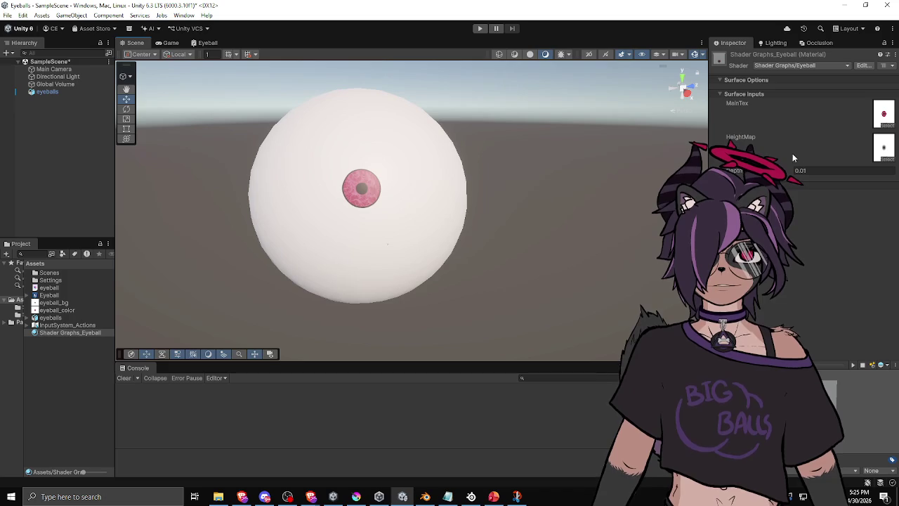
{"action": "double_click", "coordinate": [823, 170]}
{"action": "type", "text": "0.001"}
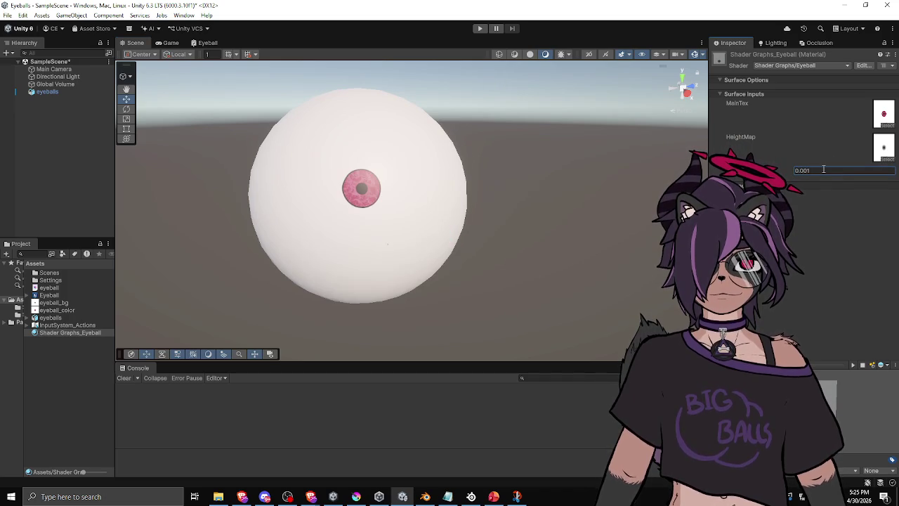
{"action": "mouse_move", "coordinate": [411, 211]}
{"action": "left_mouse_down"}
{"action": "mouse_move", "coordinate": [446, 157]}
{"action": "mouse_move", "coordinate": [356, 176]}
{"action": "mouse_move", "coordinate": [327, 209]}
{"action": "left_mouse_up"}
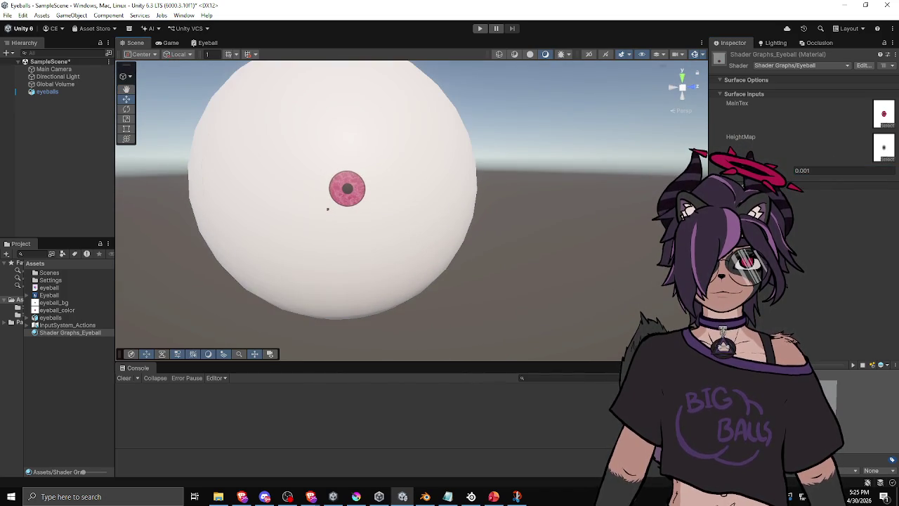
{"action": "scroll", "coordinate": [469, 232], "scroll_direction": "up", "scroll_amount": 3}
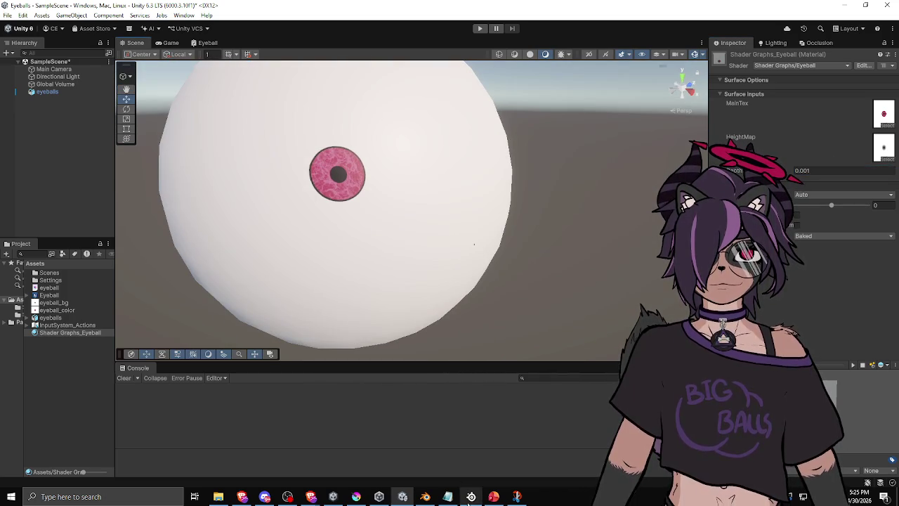
{"action": "left_click", "coordinate": [208, 42]}
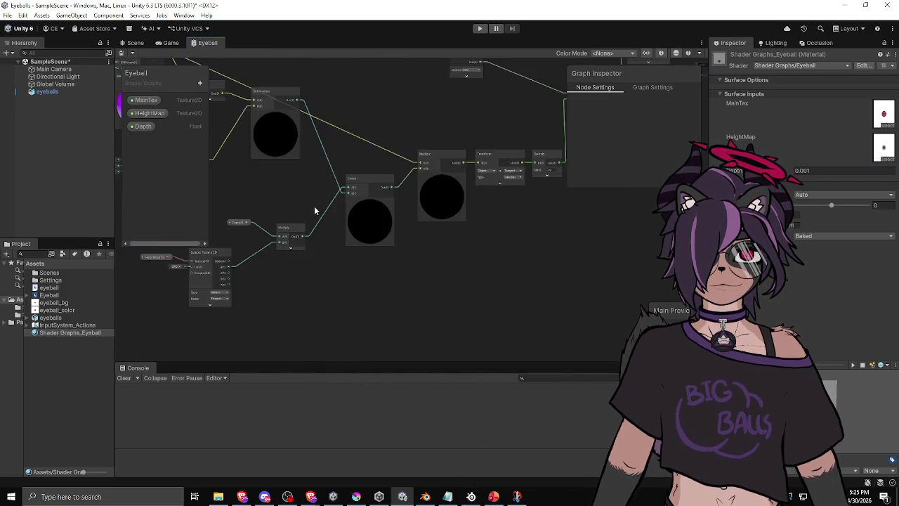
Step: Review the node chain from Depth and Multiply through Divide, Dot Product, Negate, Transform and View Direction
{"action": "scroll", "coordinate": [315, 211], "scroll_direction": "up", "scroll_amount": 5}
{"action": "scroll", "coordinate": [414, 246], "scroll_direction": "down", "scroll_amount": 3}
{"action": "scroll", "coordinate": [404, 259], "scroll_direction": "up", "scroll_amount": 4}
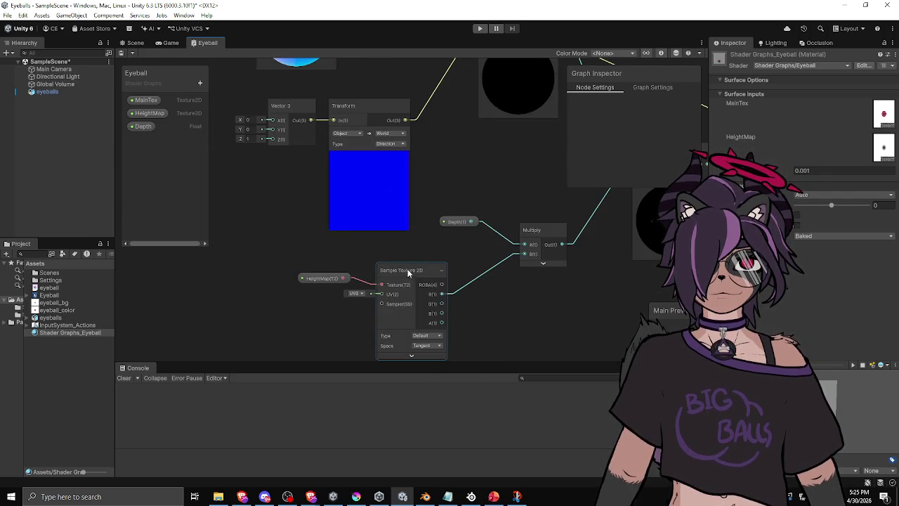
{"action": "left_click_drag", "start_coordinate": [474, 242], "coordinate": [430, 260]}
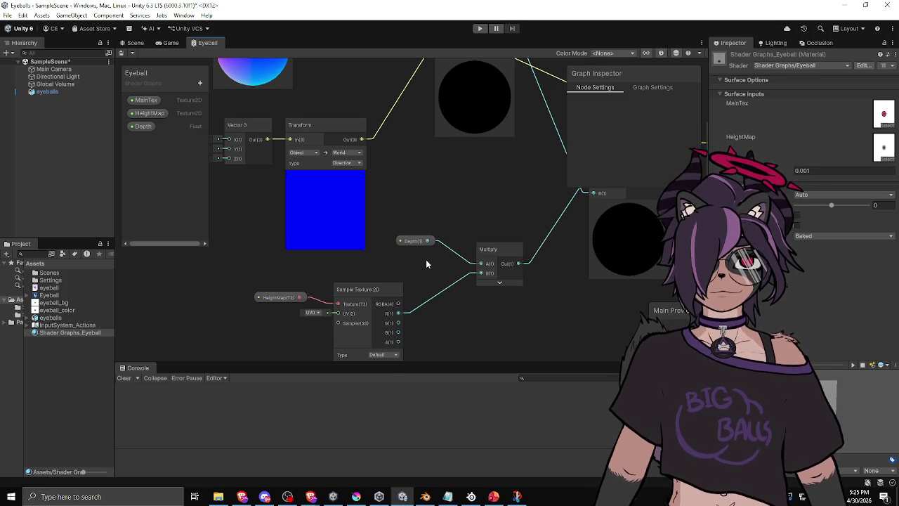
{"action": "left_click_drag", "start_coordinate": [478, 191], "coordinate": [343, 247]}
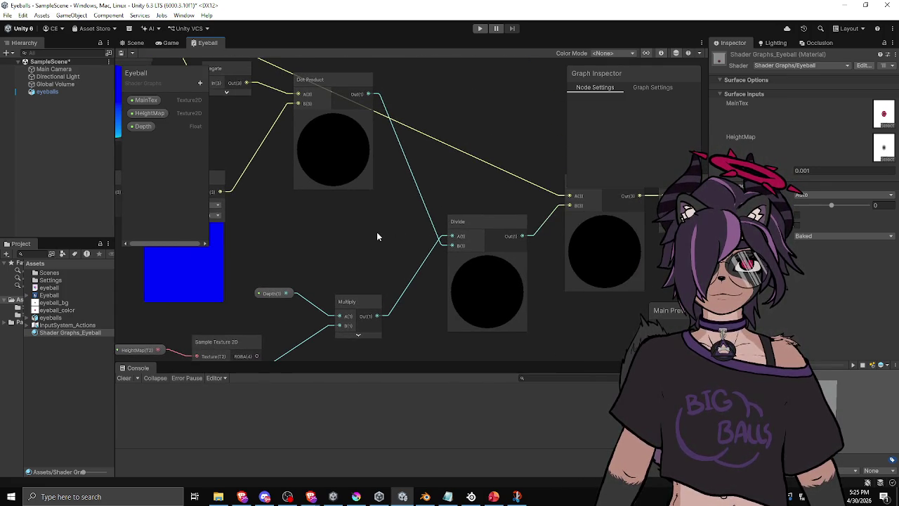
{"action": "mouse_move", "coordinate": [377, 235]}
{"action": "left_mouse_down"}
{"action": "mouse_move", "coordinate": [428, 275]}
{"action": "mouse_move", "coordinate": [500, 292]}
{"action": "left_mouse_up"}
{"action": "scroll", "coordinate": [499, 294], "scroll_direction": "down", "scroll_amount": 3}
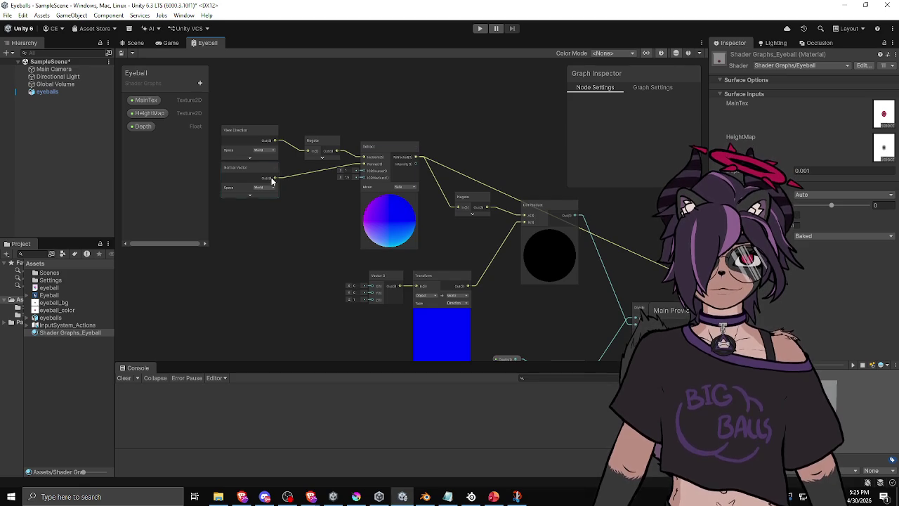
{"action": "left_click", "coordinate": [255, 135]}
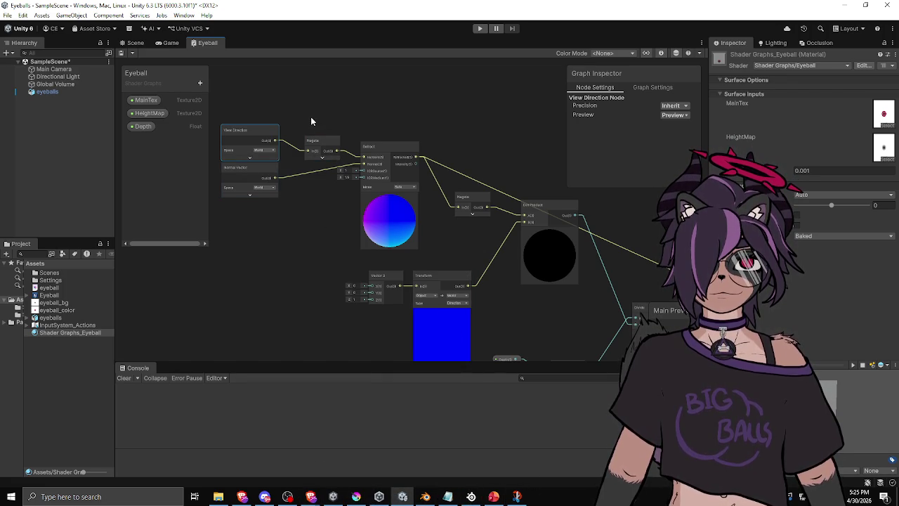
{"action": "left_click", "coordinate": [327, 98]}
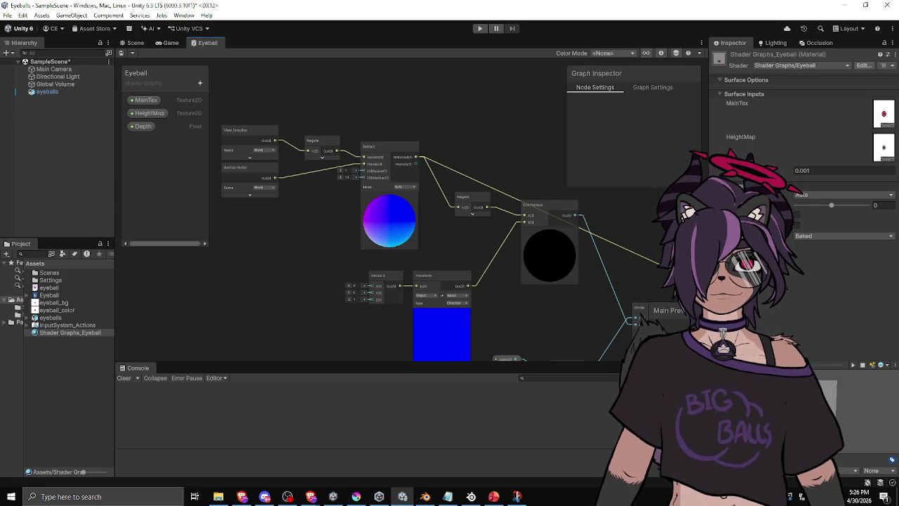
{"action": "key", "text": "alt+Tab"}
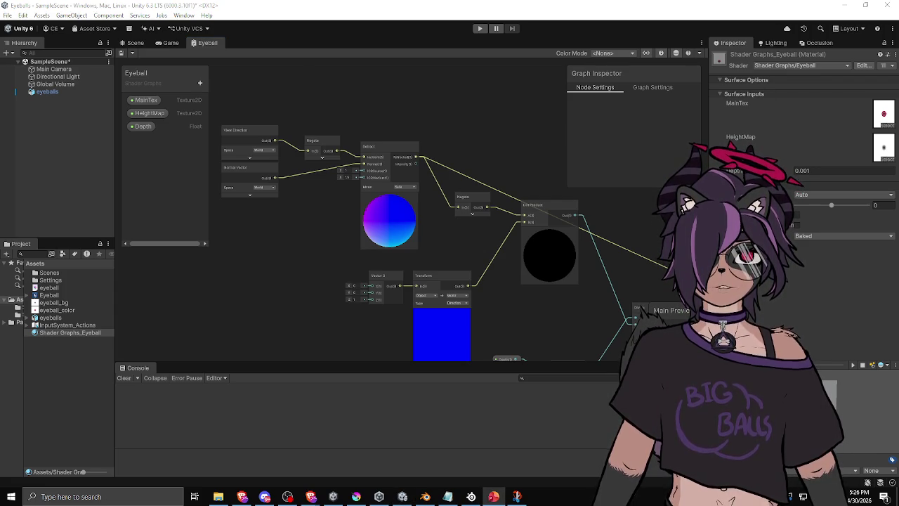
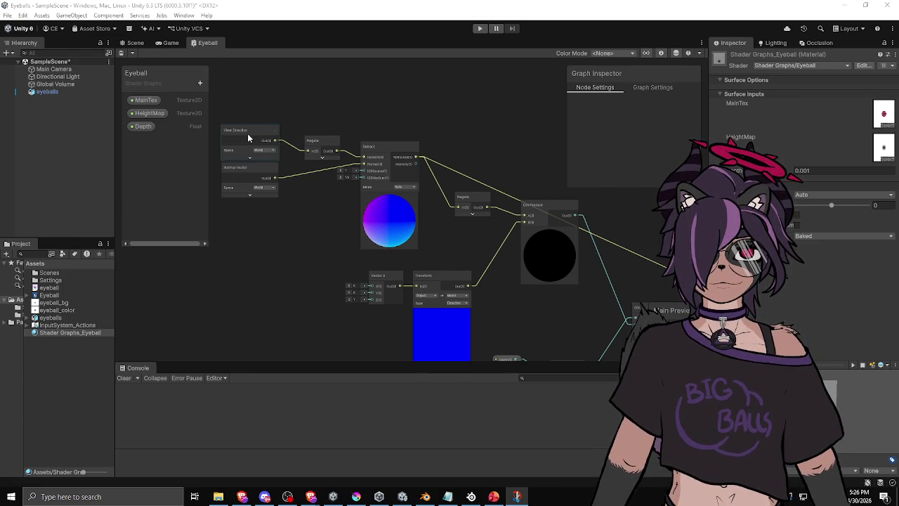
Step: Reposition the View Direction node and recentre the graph on the nodes
{"action": "left_click_drag", "start_coordinate": [247, 133], "coordinate": [247, 117]}
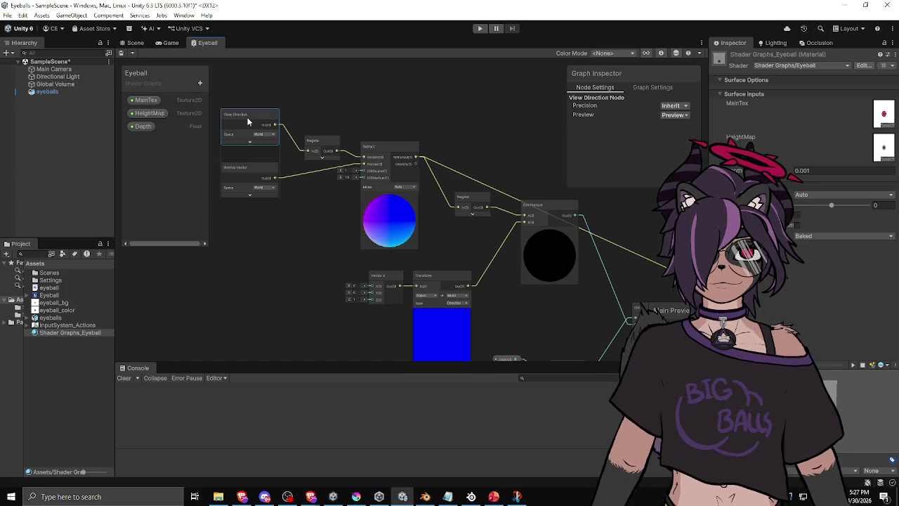
{"action": "left_click_drag", "start_coordinate": [248, 118], "coordinate": [246, 130]}
{"action": "left_click_drag", "start_coordinate": [325, 112], "coordinate": [358, 125]}
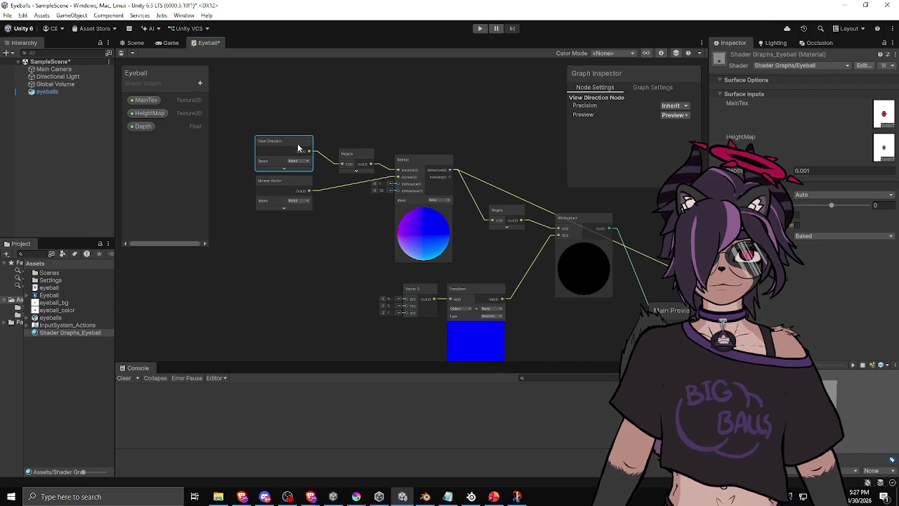
Step: Open the Refract node's documentation, then select the View Direction node
{"action": "left_click", "coordinate": [416, 160]}
{"action": "right_click", "coordinate": [416, 160]}
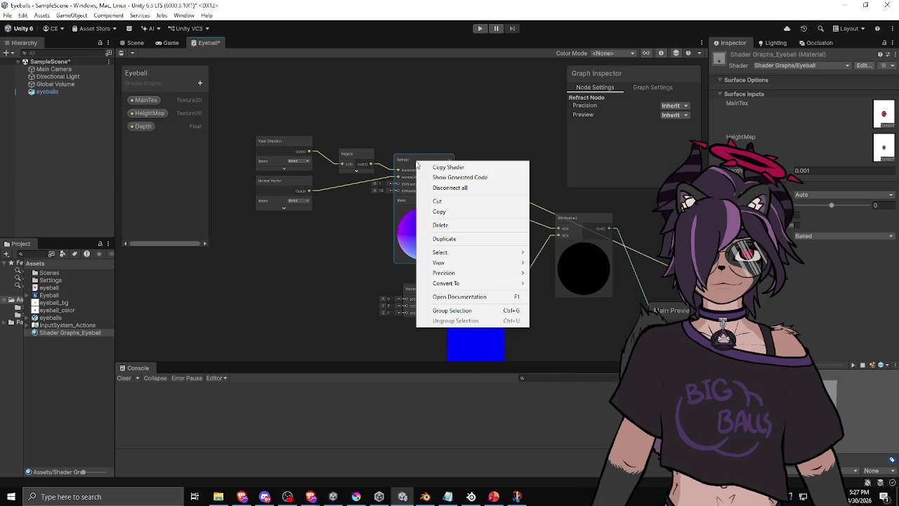
{"action": "left_click", "coordinate": [458, 296]}
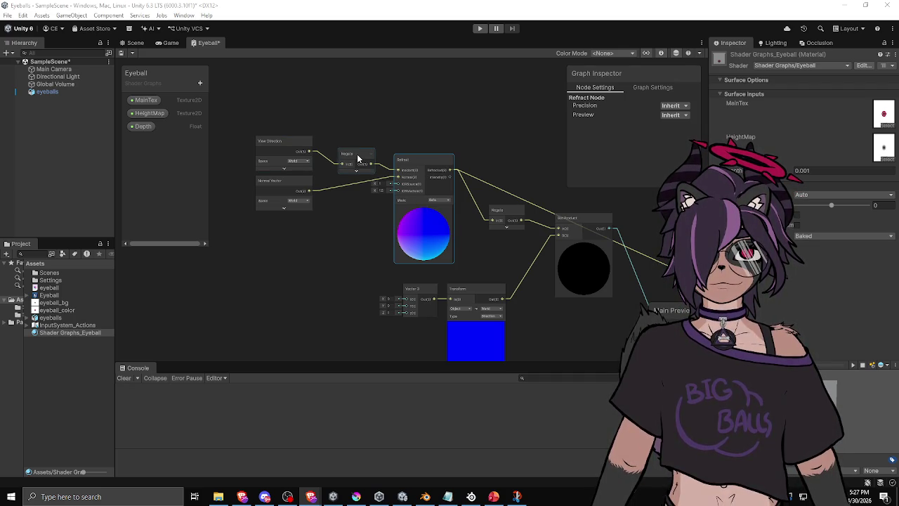
{"action": "left_click", "coordinate": [307, 146]}
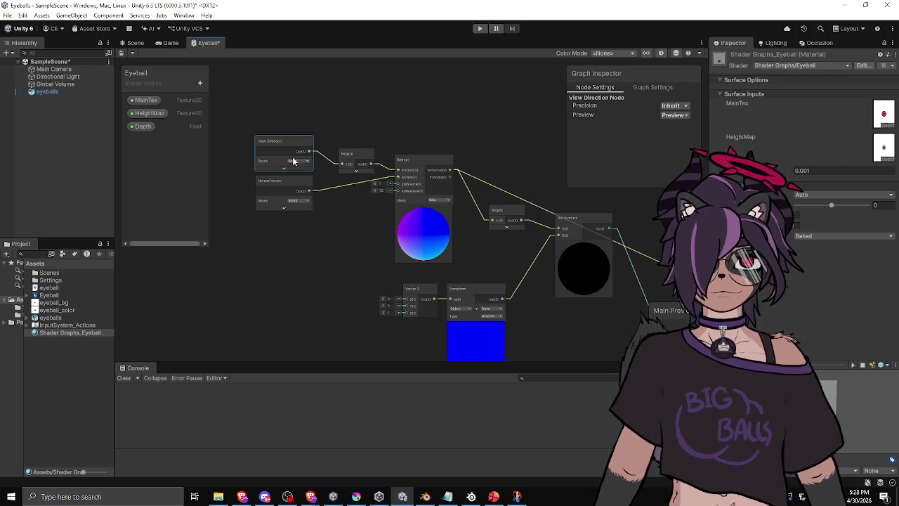
Step: Add a Dot Product node and wire the negated view direction and Normal Vector into it
{"action": "scroll", "coordinate": [282, 161], "scroll_direction": "down", "scroll_amount": 5}
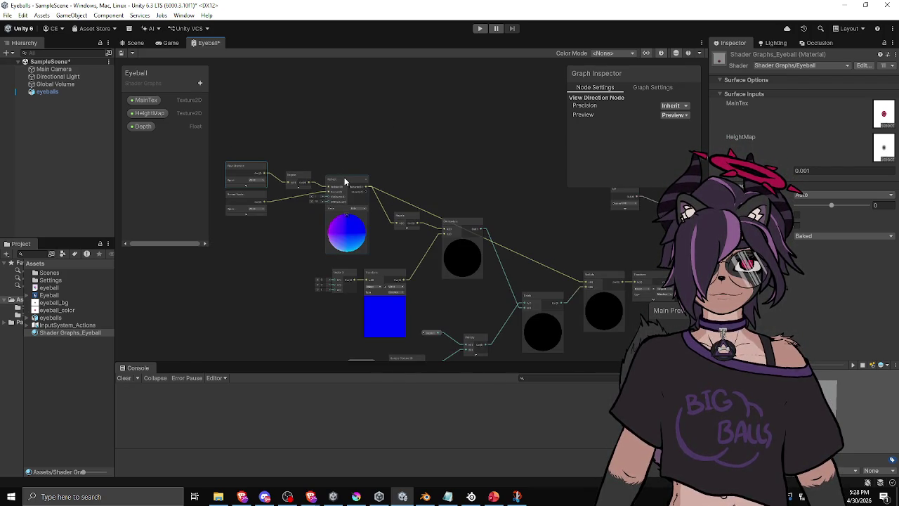
{"action": "left_click", "coordinate": [296, 181]}
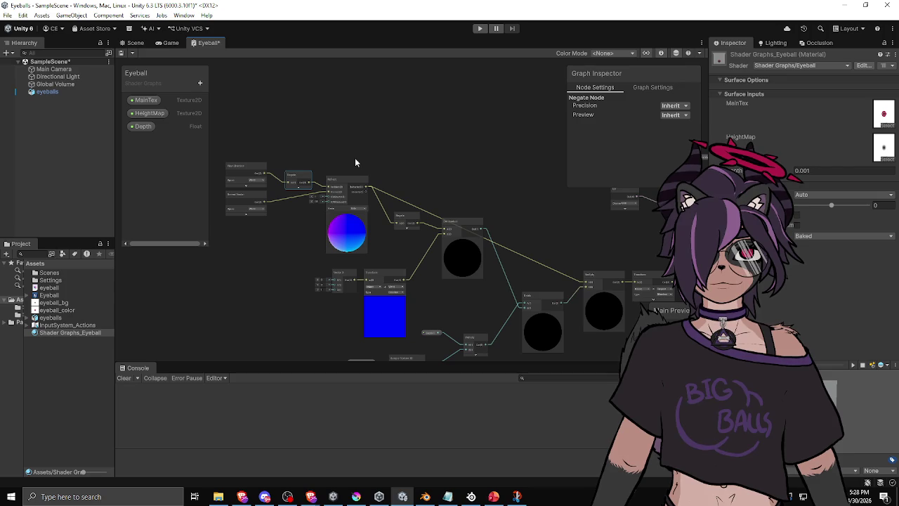
{"action": "left_click_drag", "start_coordinate": [264, 173], "coordinate": [328, 189]}
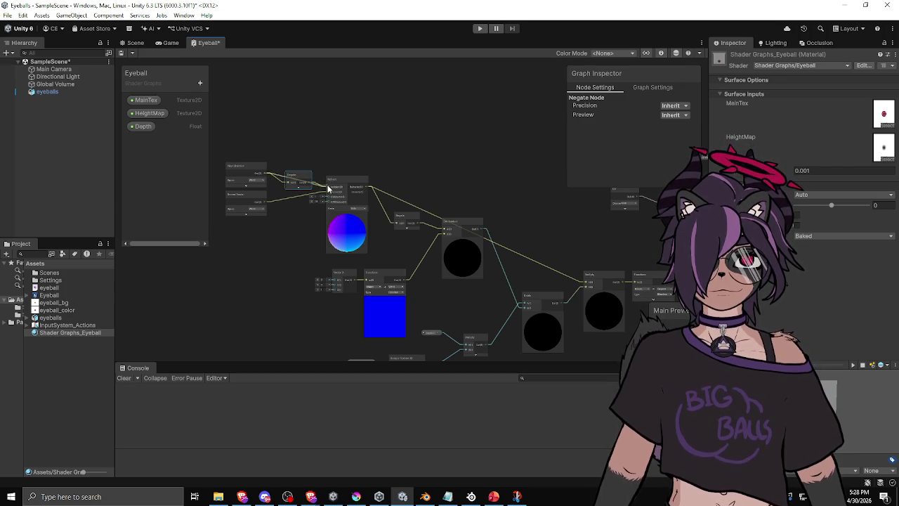
{"action": "key", "text": "space"}
{"action": "type", "text": "dot"}
{"action": "key", "text": "Return"}
{"action": "mouse_move", "coordinate": [246, 195]}
{"action": "left_mouse_down"}
{"action": "mouse_move", "coordinate": [315, 157]}
{"action": "mouse_move", "coordinate": [320, 177]}
{"action": "mouse_move", "coordinate": [271, 209]}
{"action": "mouse_move", "coordinate": [392, 118]}
{"action": "left_mouse_up"}
{"action": "left_click_drag", "start_coordinate": [271, 186], "coordinate": [392, 110]}
{"action": "left_click_drag", "start_coordinate": [511, 129], "coordinate": [387, 127]}
Step: Connect the Dot Product result to the master output and save the graph
{"action": "scroll", "coordinate": [388, 127], "scroll_direction": "up", "scroll_amount": 1}
{"action": "scroll", "coordinate": [471, 147], "scroll_direction": "up", "scroll_amount": 1}
{"action": "scroll", "coordinate": [470, 147], "scroll_direction": "down", "scroll_amount": 2}
{"action": "left_click_drag", "start_coordinate": [471, 146], "coordinate": [358, 143]}
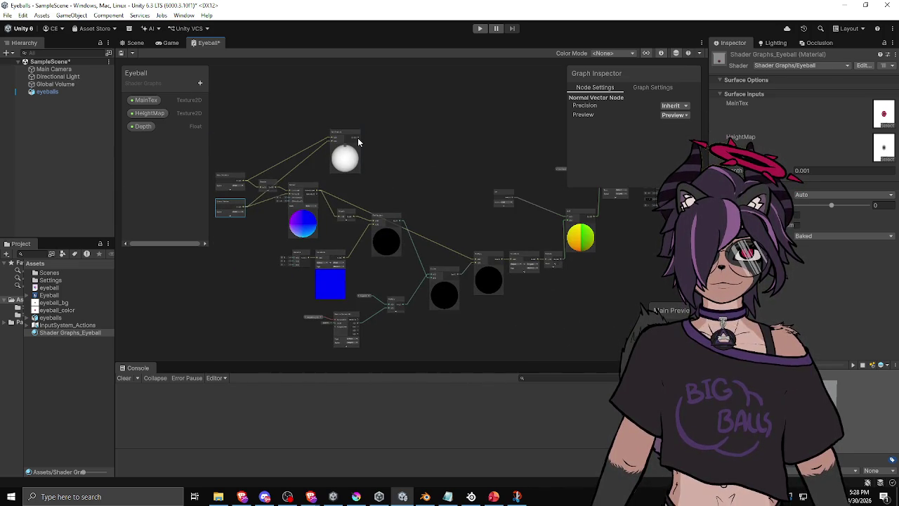
{"action": "left_click_drag", "start_coordinate": [451, 128], "coordinate": [335, 176]}
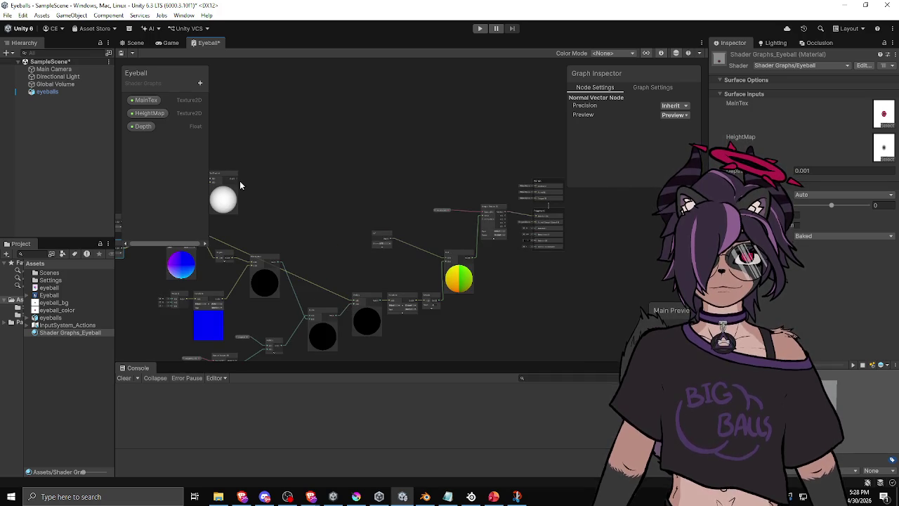
{"action": "mouse_move", "coordinate": [237, 180]}
{"action": "left_mouse_down"}
{"action": "mouse_move", "coordinate": [482, 191]}
{"action": "mouse_move", "coordinate": [535, 221]}
{"action": "mouse_move", "coordinate": [534, 209]}
{"action": "left_mouse_up"}
{"action": "left_click", "coordinate": [293, 195]}
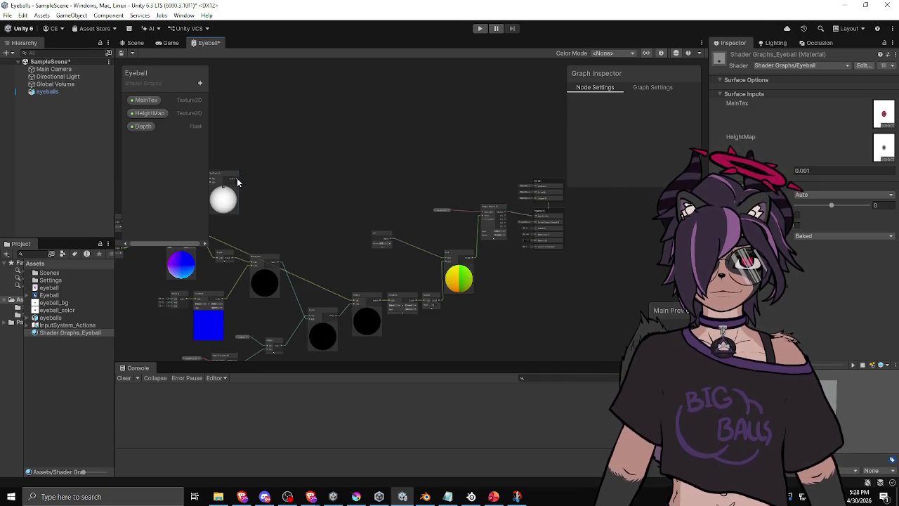
{"action": "mouse_move", "coordinate": [237, 181]}
{"action": "left_mouse_down"}
{"action": "mouse_move", "coordinate": [308, 179]}
{"action": "mouse_move", "coordinate": [536, 213]}
{"action": "left_mouse_up"}
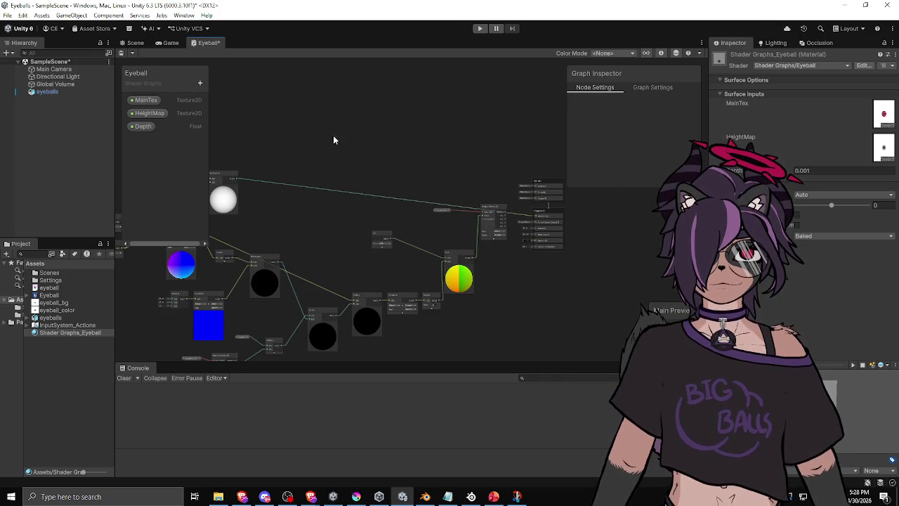
{"action": "key", "text": "ctrl+s"}
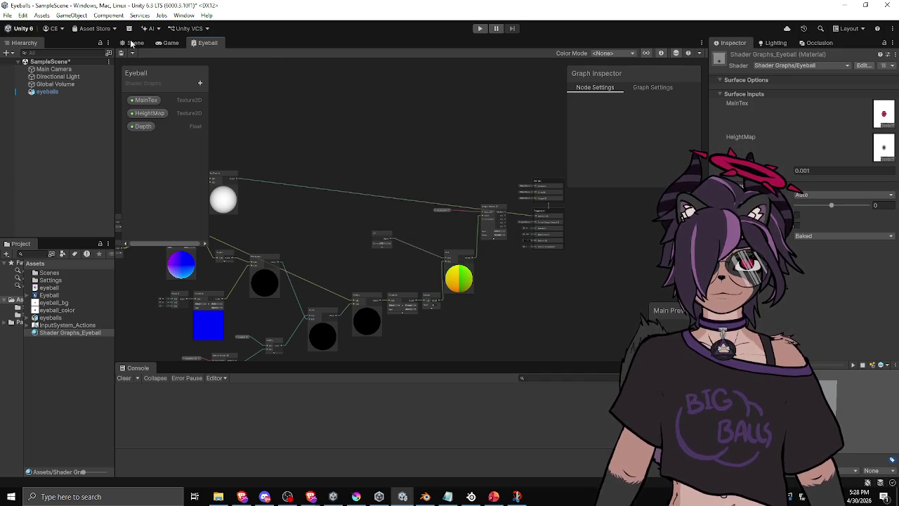
{"action": "left_click", "coordinate": [130, 43]}
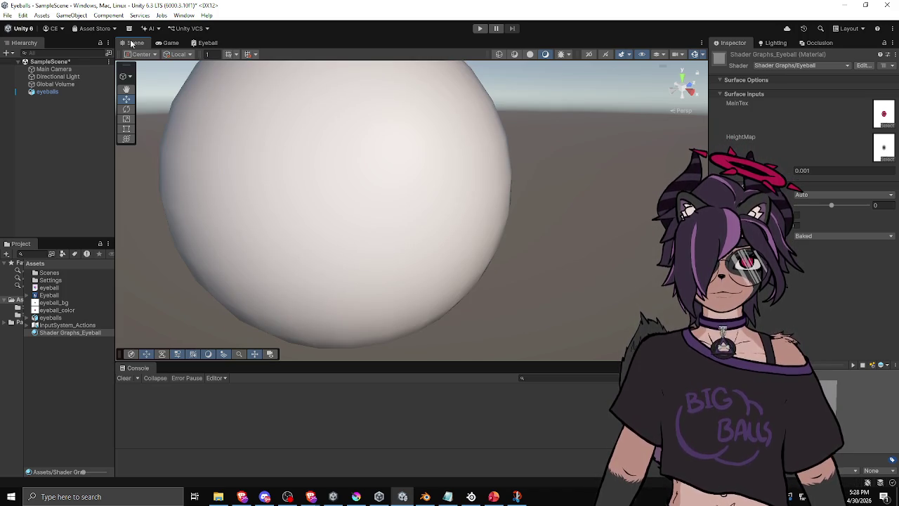
Step: Switch the Scene view to Unlit and orbit around the sphere to check its shading
{"action": "scroll", "coordinate": [248, 199], "scroll_direction": "down", "scroll_amount": 5}
{"action": "mouse_move", "coordinate": [248, 199]}
{"action": "left_mouse_down"}
{"action": "mouse_move", "coordinate": [507, 190]}
{"action": "mouse_move", "coordinate": [595, 171]}
{"action": "mouse_move", "coordinate": [206, 195]}
{"action": "left_mouse_up"}
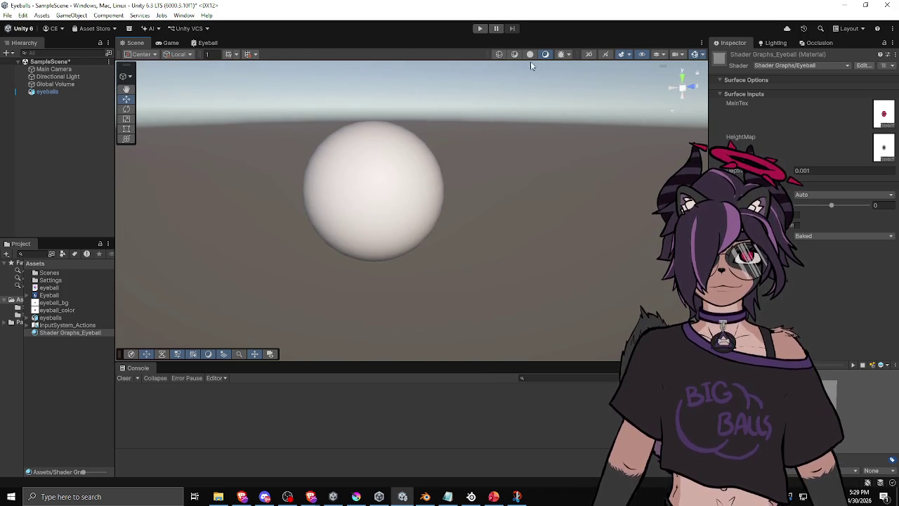
{"action": "left_click", "coordinate": [529, 54]}
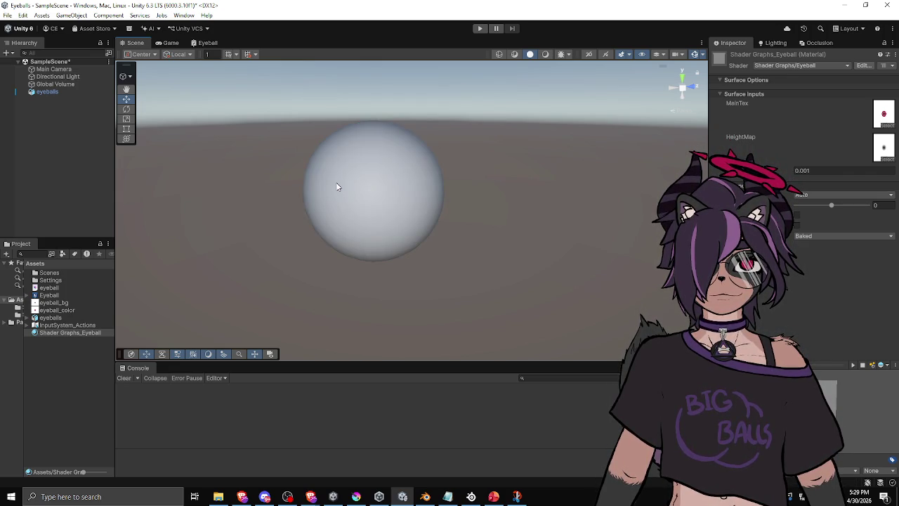
{"action": "mouse_move", "coordinate": [336, 182]}
{"action": "left_mouse_down"}
{"action": "mouse_move", "coordinate": [315, 187]}
{"action": "mouse_move", "coordinate": [632, 198]}
{"action": "mouse_move", "coordinate": [669, 108]}
{"action": "mouse_move", "coordinate": [313, 44]}
{"action": "mouse_move", "coordinate": [165, 203]}
{"action": "mouse_move", "coordinate": [305, 317]}
{"action": "mouse_move", "coordinate": [415, 239]}
{"action": "left_mouse_up"}
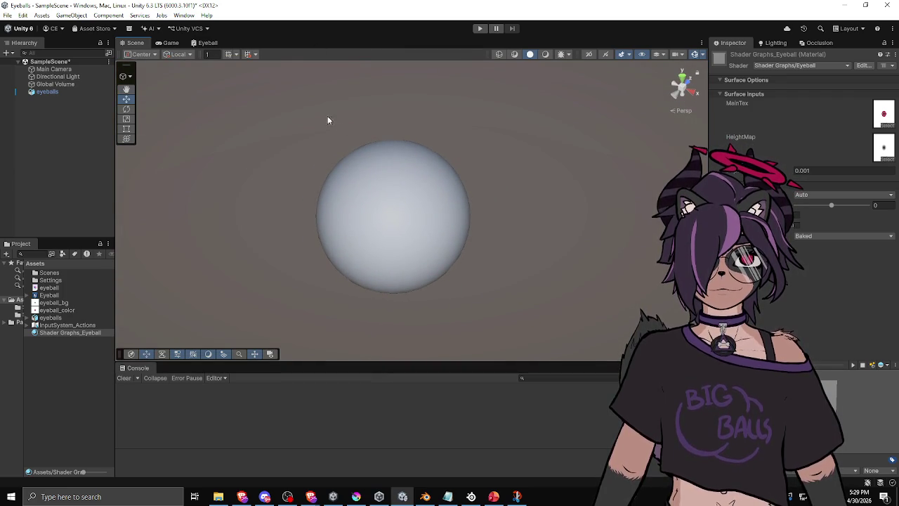
{"action": "left_click", "coordinate": [207, 43]}
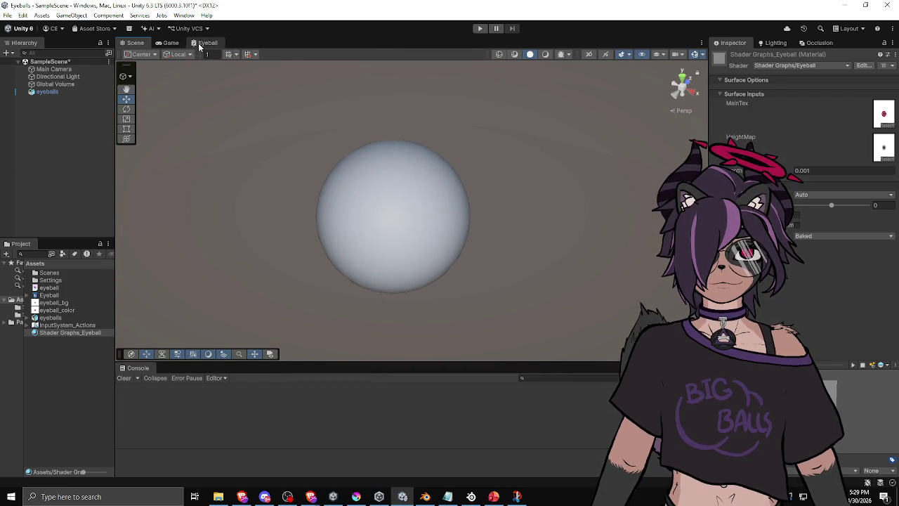
Step: Delete the Dot Product node from the Eyeball graph and select the Refract node
{"action": "left_click_drag", "start_coordinate": [271, 144], "coordinate": [401, 185]}
{"action": "scroll", "coordinate": [265, 224], "scroll_direction": "up", "scroll_amount": 2}
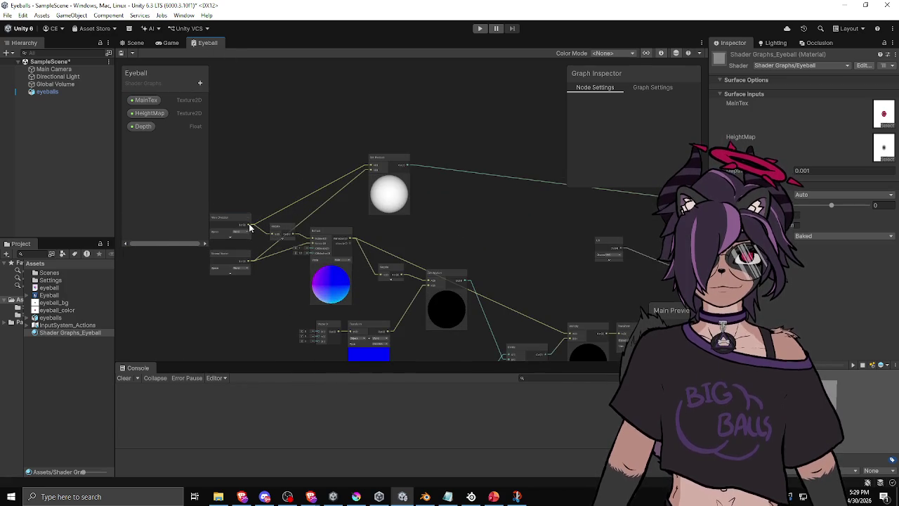
{"action": "key", "text": "space"}
{"action": "key", "text": "Escape"}
{"action": "mouse_move", "coordinate": [291, 236]}
{"action": "left_mouse_down"}
{"action": "mouse_move", "coordinate": [383, 164]}
{"action": "mouse_move", "coordinate": [376, 166]}
{"action": "left_mouse_up"}
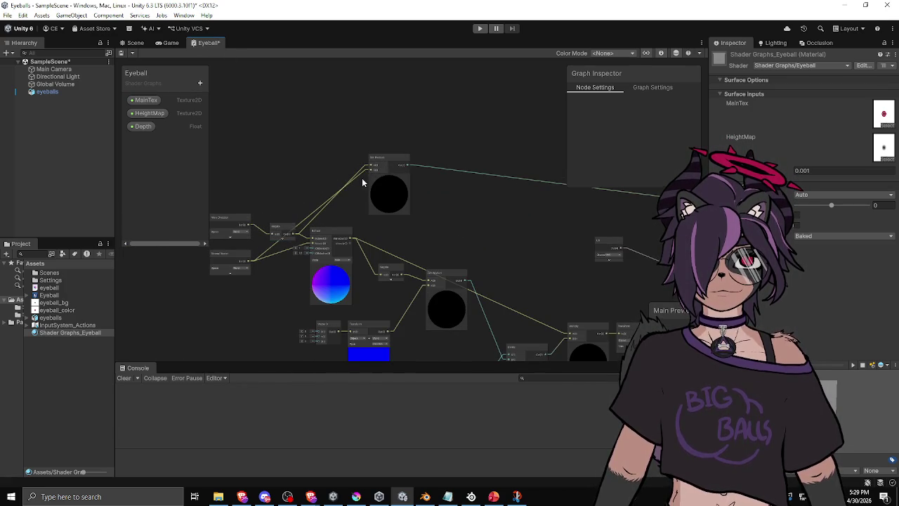
{"action": "scroll", "coordinate": [365, 185], "scroll_direction": "up", "scroll_amount": 3}
{"action": "left_click_drag", "start_coordinate": [411, 190], "coordinate": [530, 196]}
{"action": "left_click", "coordinate": [492, 140]}
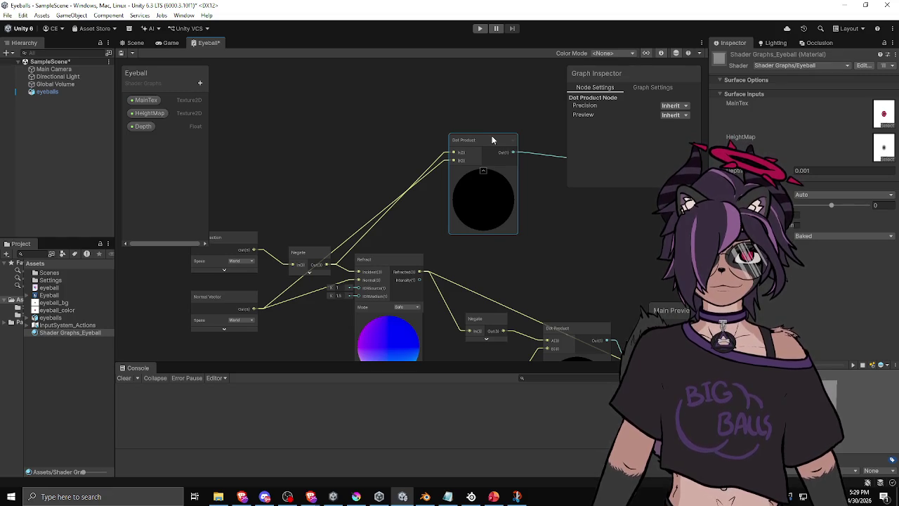
{"action": "key", "text": "Delete"}
{"action": "left_click_drag", "start_coordinate": [320, 210], "coordinate": [397, 176]}
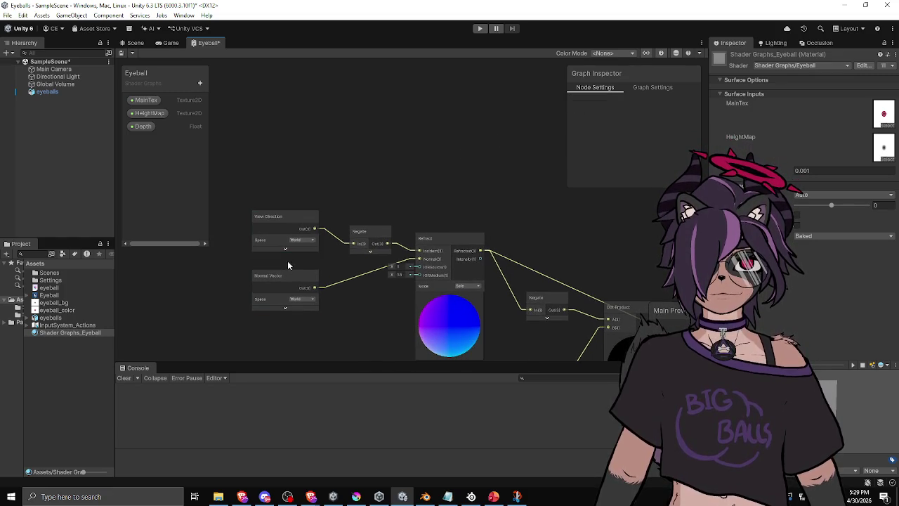
{"action": "left_click", "coordinate": [451, 237]}
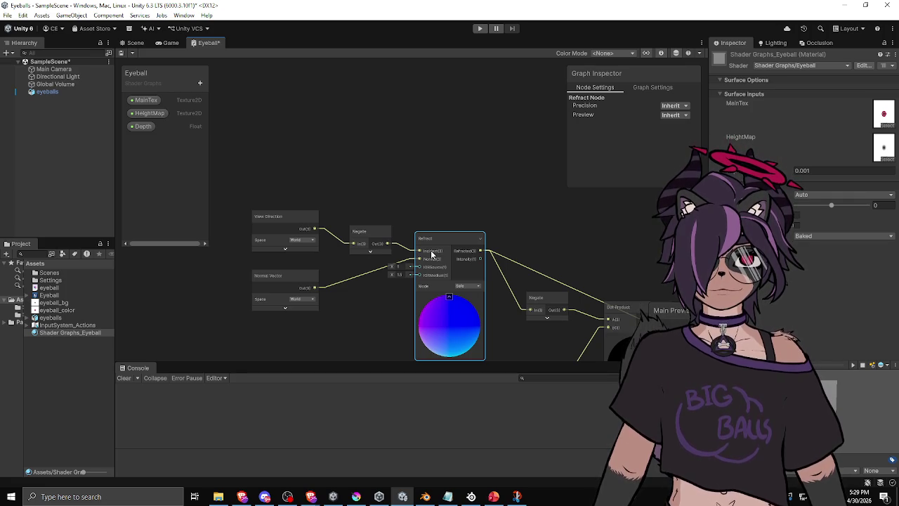
{"action": "left_click", "coordinate": [277, 279]}
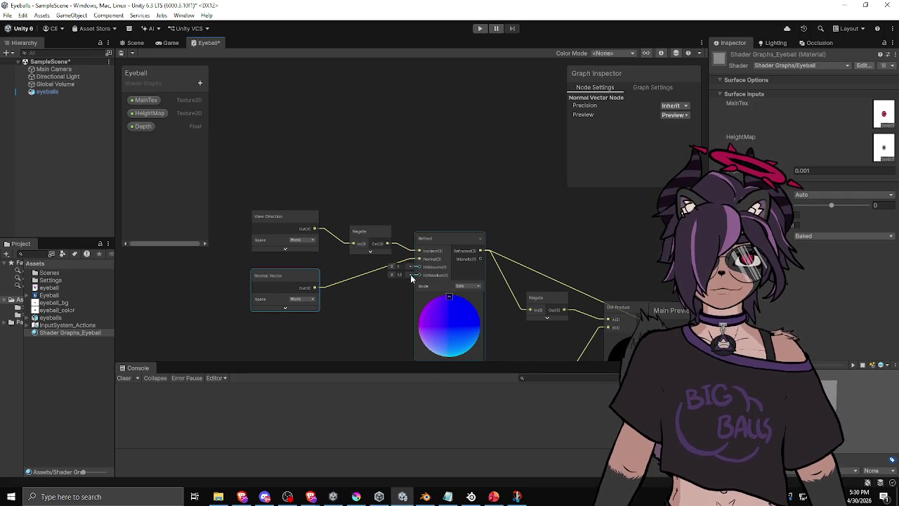
{"action": "scroll", "coordinate": [408, 278], "scroll_direction": "up", "scroll_amount": 3}
{"action": "left_click", "coordinate": [449, 278]}
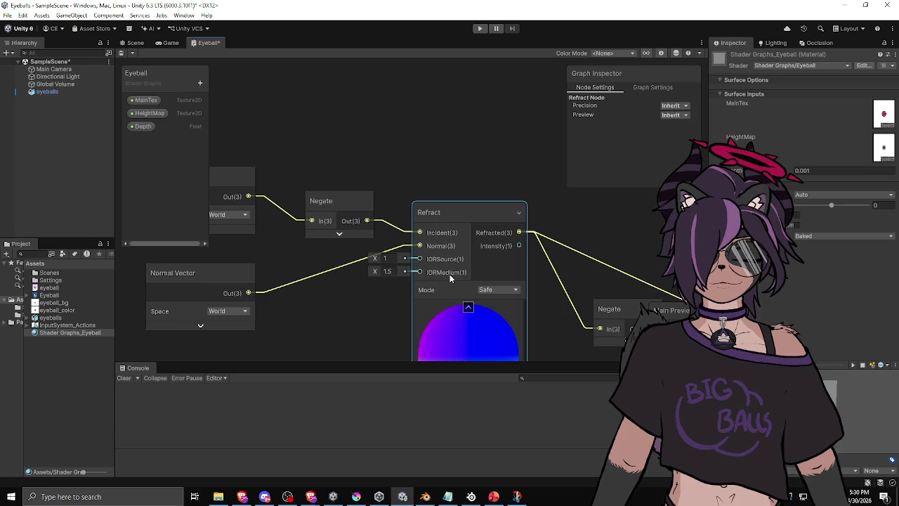
{"action": "scroll", "coordinate": [468, 270], "scroll_direction": "down", "scroll_amount": 3}
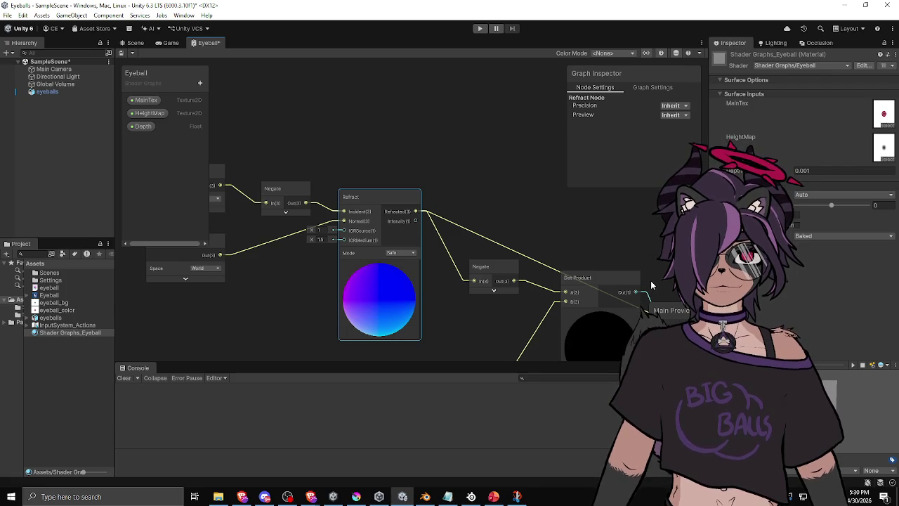
{"action": "left_click_drag", "start_coordinate": [569, 249], "coordinate": [534, 232]}
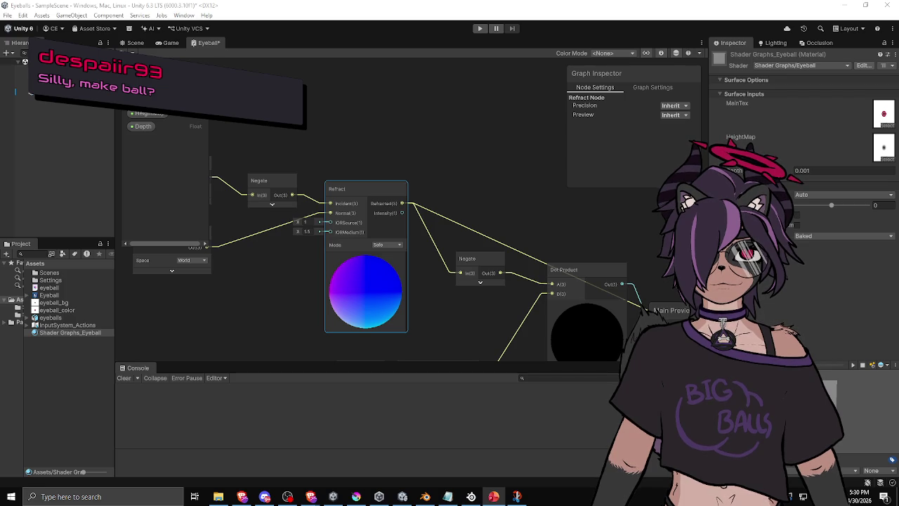
{"action": "key", "text": "alt+Tab"}
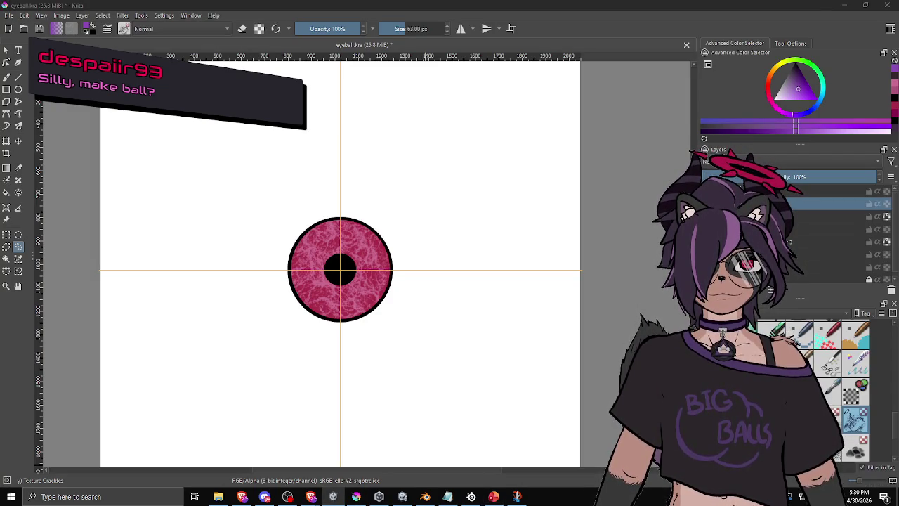
{"action": "key", "text": "alt+Tab"}
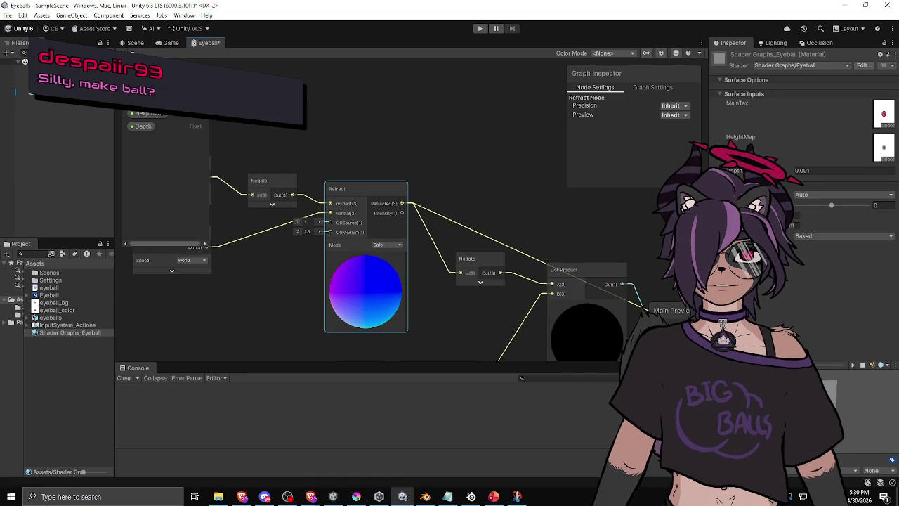
{"action": "key", "text": "alt+Tab"}
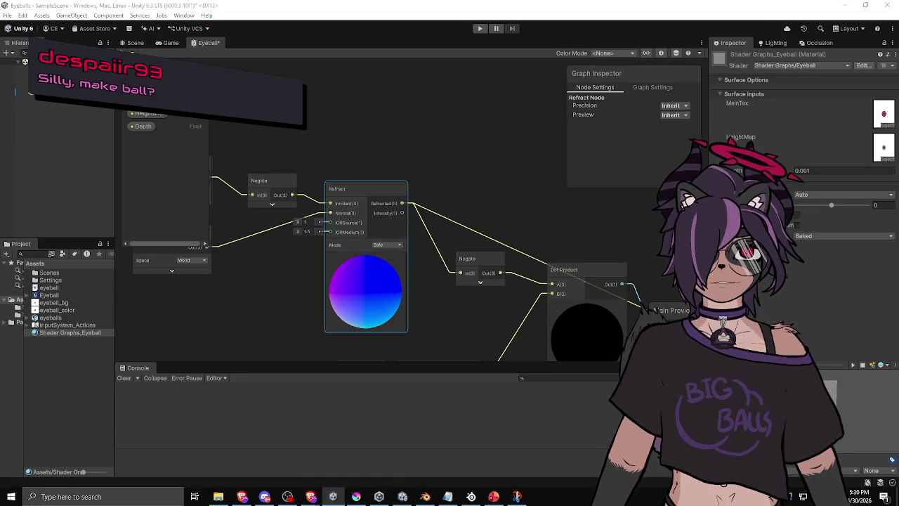
{"action": "key", "text": "alt+Tab"}
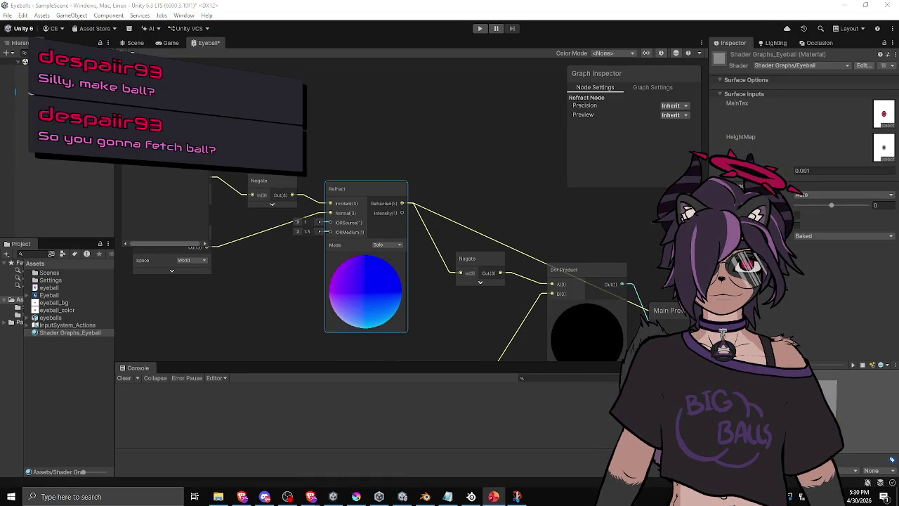
{"action": "key", "text": "alt+Tab"}
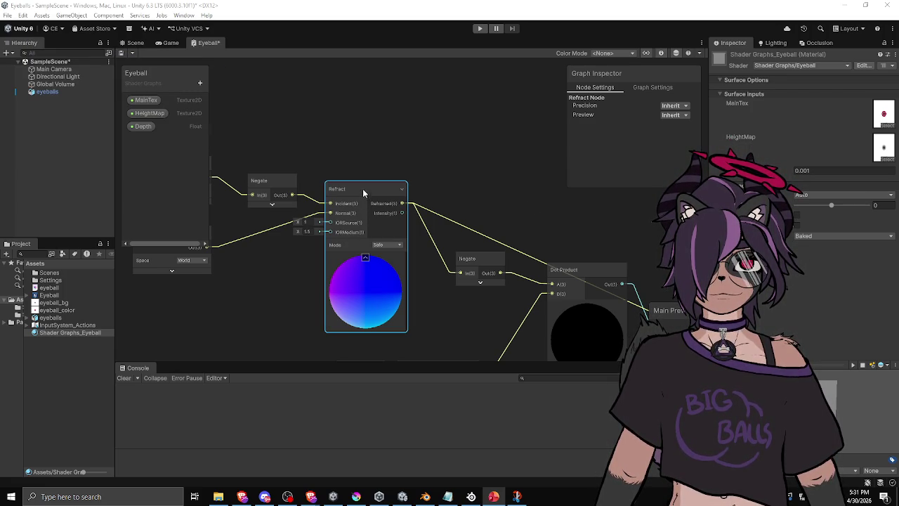
{"action": "left_click_drag", "start_coordinate": [490, 200], "coordinate": [423, 173]}
Step: Nudge the Negate node and set the Vector 3 Z component to 1
{"action": "left_click_drag", "start_coordinate": [414, 237], "coordinate": [405, 226]}
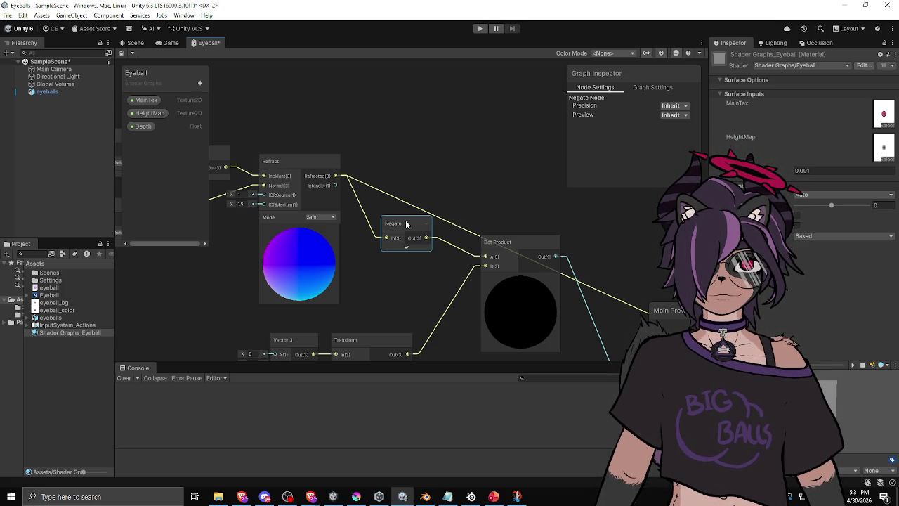
{"action": "left_click_drag", "start_coordinate": [496, 214], "coordinate": [506, 159]}
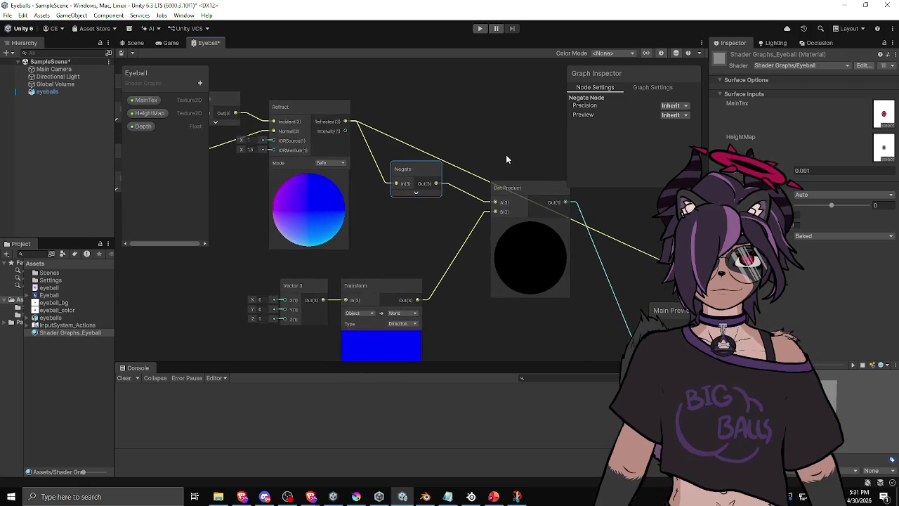
{"action": "mouse_move", "coordinate": [392, 249]}
{"action": "left_mouse_down"}
{"action": "mouse_move", "coordinate": [395, 220]}
{"action": "mouse_move", "coordinate": [371, 211]}
{"action": "left_mouse_up"}
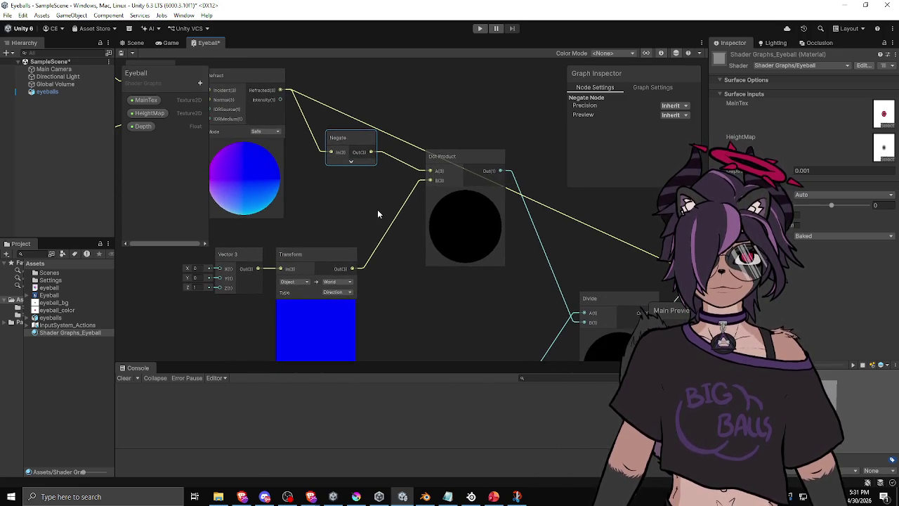
{"action": "scroll", "coordinate": [377, 213], "scroll_direction": "down", "scroll_amount": 1}
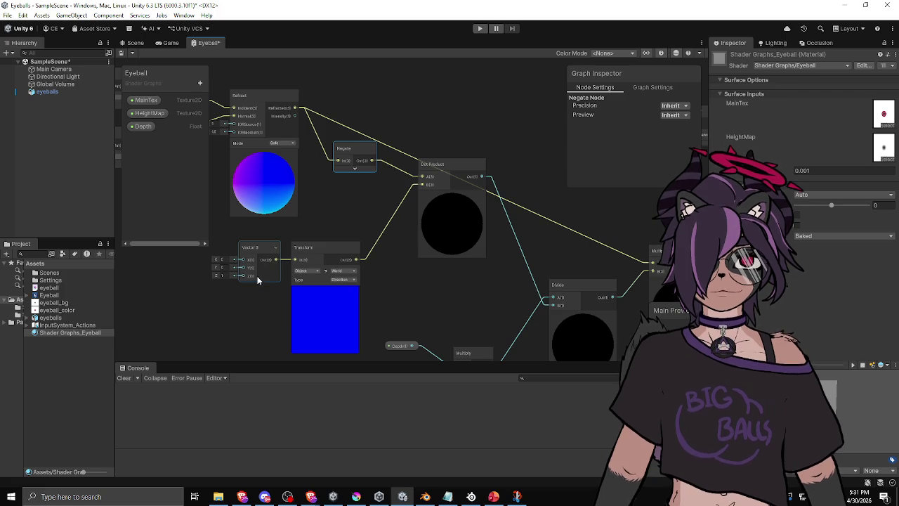
{"action": "left_click_drag", "start_coordinate": [224, 277], "coordinate": [233, 277]}
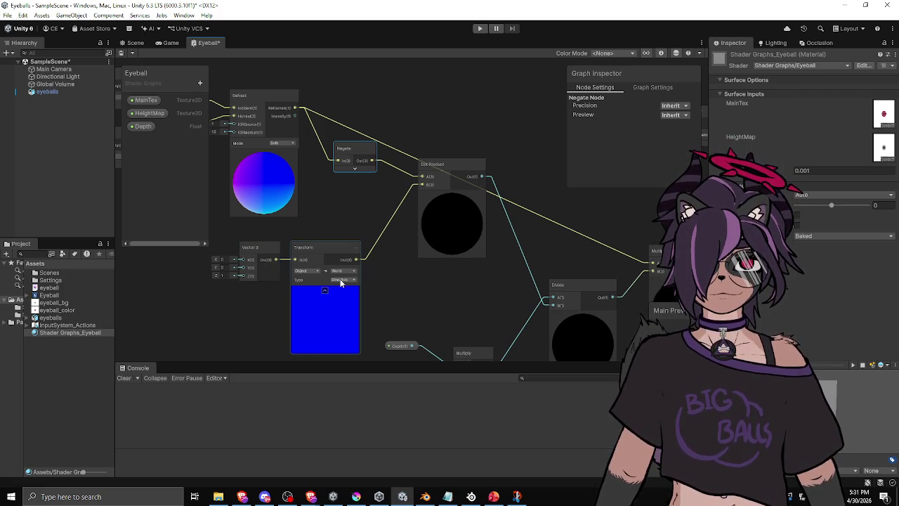
{"action": "left_click", "coordinate": [224, 275]}
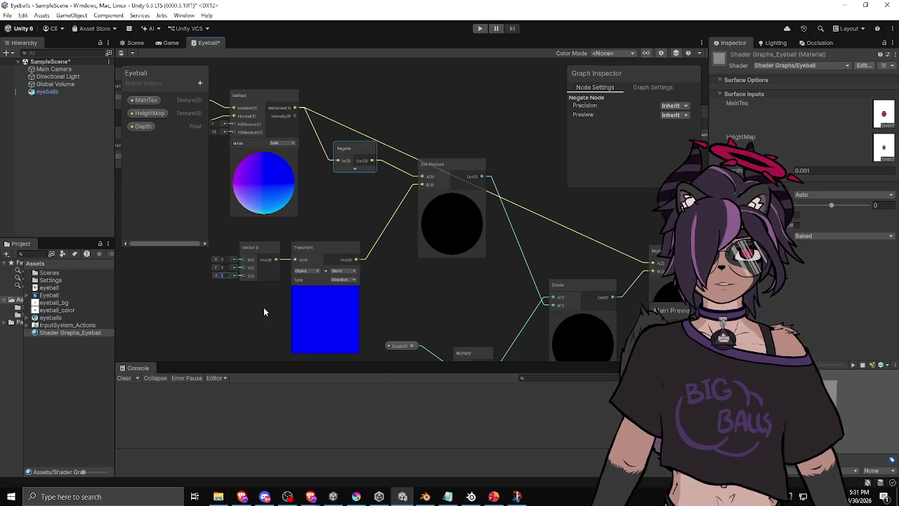
{"action": "left_click", "coordinate": [221, 288]}
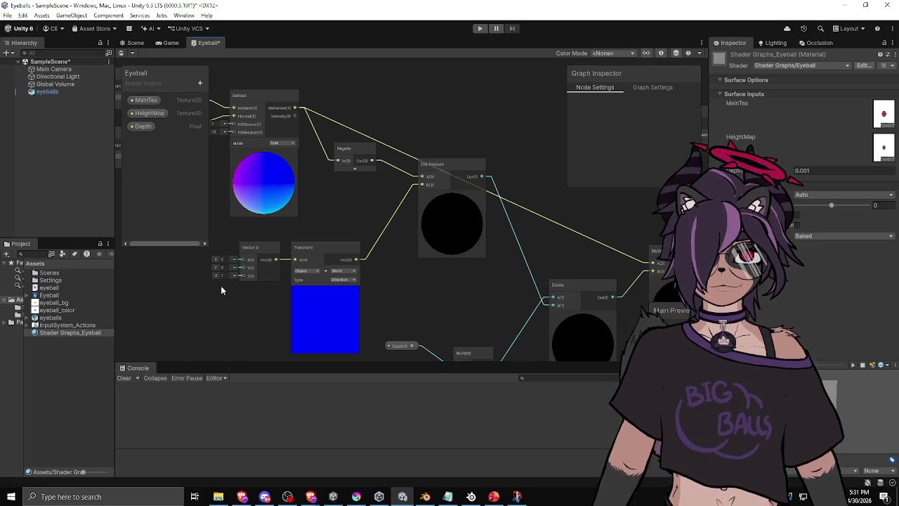
Step: Pan and zoom the graph onto the Add, UV and Sample Texture 2D nodes
{"action": "scroll", "coordinate": [440, 276], "scroll_direction": "down", "scroll_amount": 2}
{"action": "mouse_move", "coordinate": [467, 271]}
{"action": "left_mouse_down"}
{"action": "mouse_move", "coordinate": [461, 245]}
{"action": "mouse_move", "coordinate": [513, 241]}
{"action": "left_mouse_up"}
{"action": "mouse_move", "coordinate": [362, 261]}
{"action": "left_mouse_down"}
{"action": "mouse_move", "coordinate": [576, 263]}
{"action": "mouse_move", "coordinate": [594, 237]}
{"action": "mouse_move", "coordinate": [562, 239]}
{"action": "left_mouse_up"}
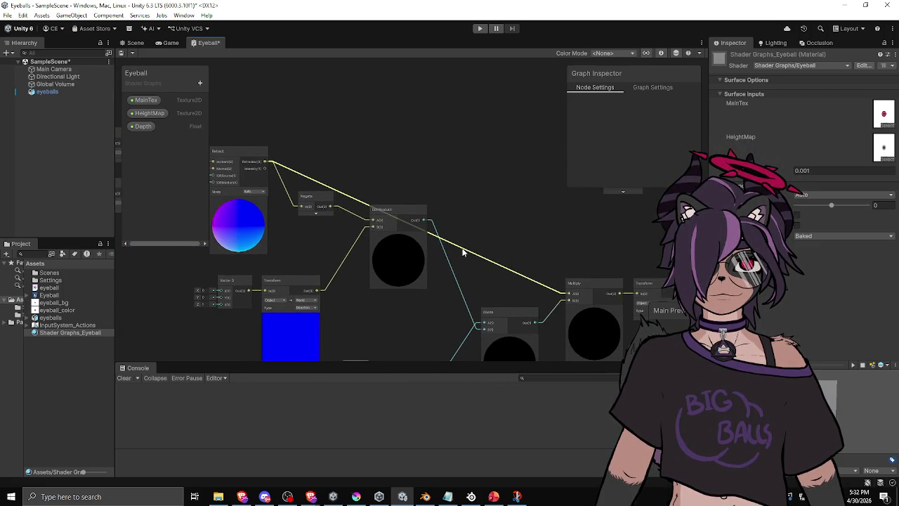
{"action": "scroll", "coordinate": [474, 207], "scroll_direction": "down", "scroll_amount": 2}
{"action": "left_click_drag", "start_coordinate": [476, 203], "coordinate": [374, 248]}
{"action": "scroll", "coordinate": [371, 240], "scroll_direction": "up", "scroll_amount": 1}
{"action": "scroll", "coordinate": [370, 240], "scroll_direction": "down", "scroll_amount": 3}
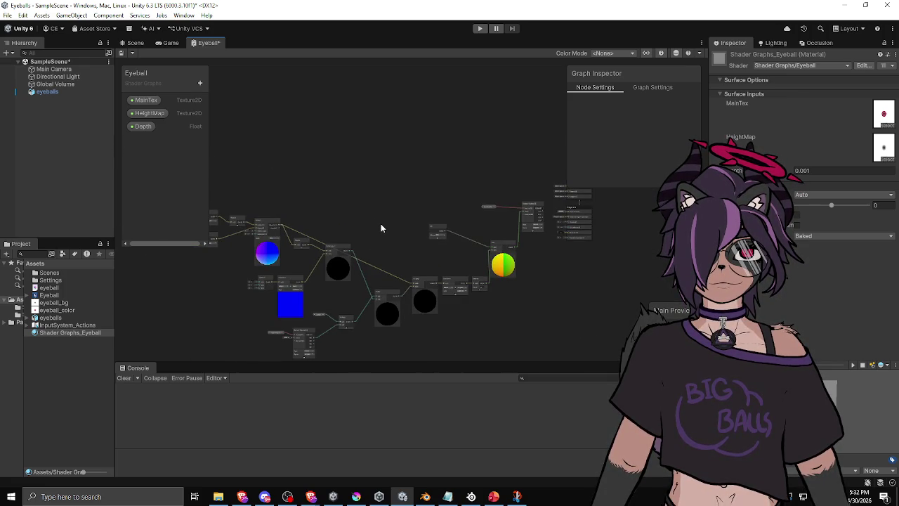
{"action": "scroll", "coordinate": [423, 204], "scroll_direction": "up", "scroll_amount": 4}
{"action": "left_click_drag", "start_coordinate": [510, 219], "coordinate": [398, 195]}
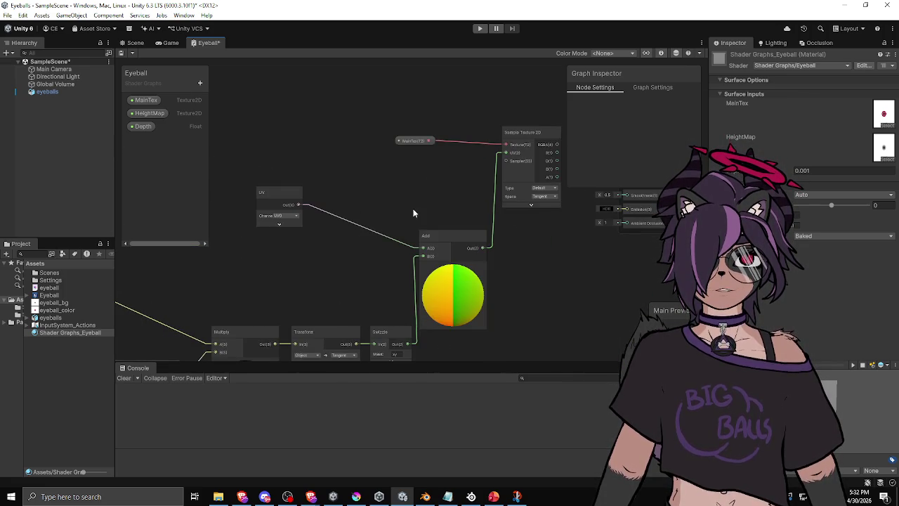
Step: Delete the Add-to-UV wire, connect Sample Texture 2D RGBA to Base Color, and save
{"action": "left_click_drag", "start_coordinate": [446, 174], "coordinate": [301, 235]}
{"action": "right_click", "coordinate": [351, 216]}
{"action": "key", "text": "Escape"}
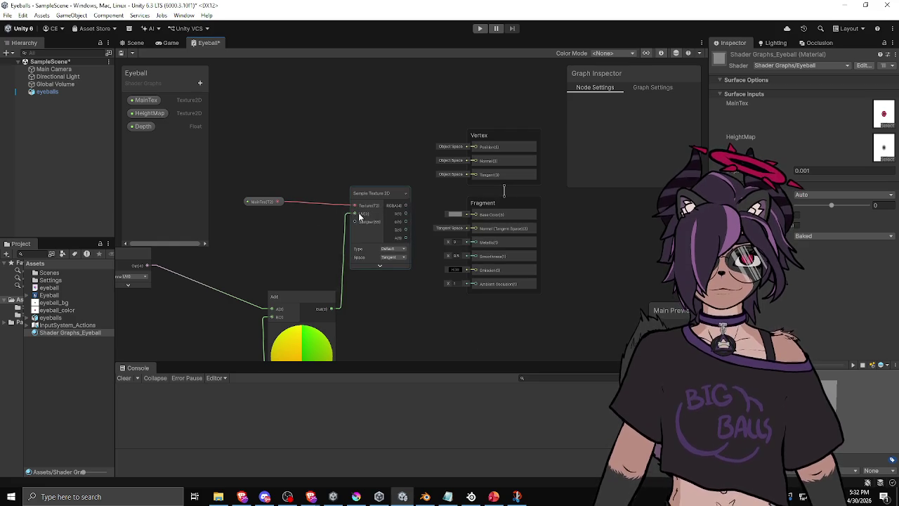
{"action": "left_click", "coordinate": [345, 225]}
{"action": "key", "text": "Delete"}
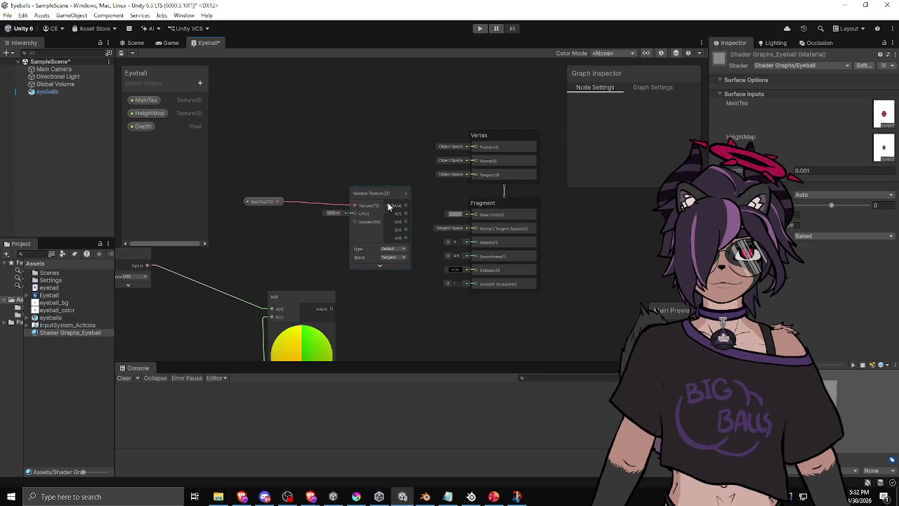
{"action": "left_click_drag", "start_coordinate": [405, 205], "coordinate": [475, 214]}
{"action": "key", "text": "ctrl+s"}
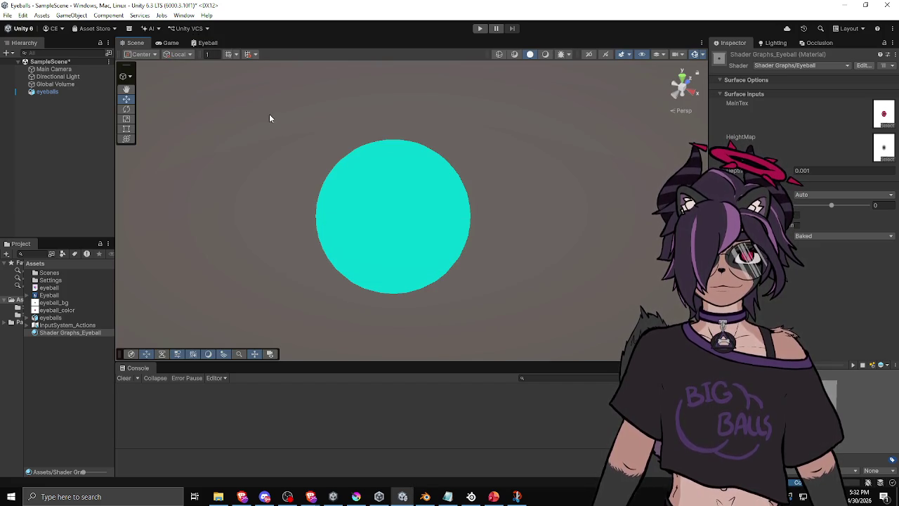
Step: Select the eyeball sphere and orbit from an axis view to see the pink iris and pupil
{"action": "mouse_move", "coordinate": [407, 200]}
{"action": "left_mouse_down"}
{"action": "mouse_move", "coordinate": [462, 203]}
{"action": "mouse_move", "coordinate": [448, 170]}
{"action": "left_mouse_up"}
{"action": "left_click", "coordinate": [453, 158]}
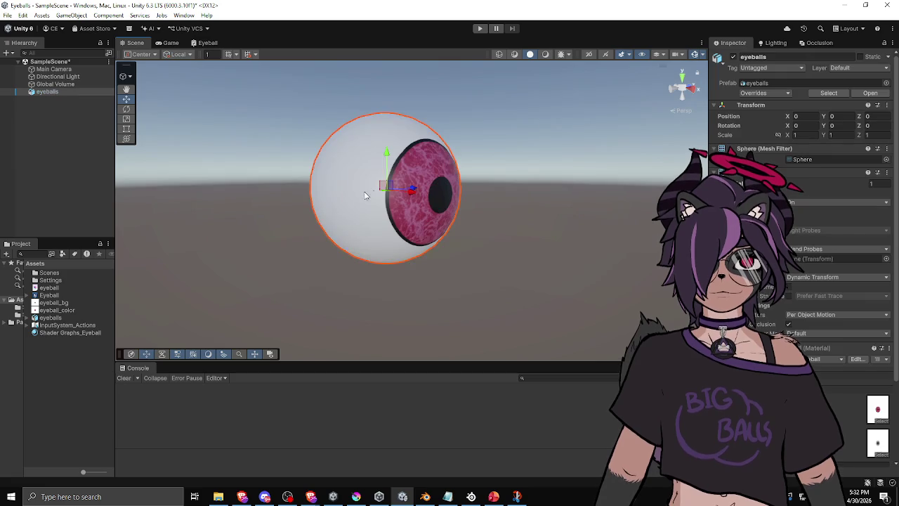
{"action": "left_click", "coordinate": [695, 83]}
{"action": "mouse_move", "coordinate": [606, 187]}
{"action": "left_mouse_down"}
{"action": "mouse_move", "coordinate": [437, 154]}
{"action": "mouse_move", "coordinate": [379, 116]}
{"action": "mouse_move", "coordinate": [330, 200]}
{"action": "mouse_move", "coordinate": [264, 225]}
{"action": "left_mouse_up"}
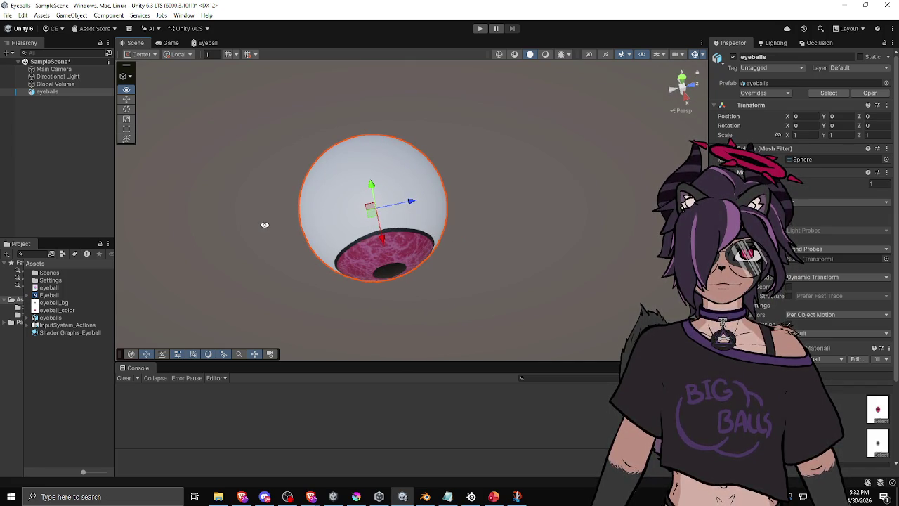
{"action": "mouse_move", "coordinate": [264, 225]}
{"action": "left_mouse_down"}
{"action": "mouse_move", "coordinate": [393, 203]}
{"action": "mouse_move", "coordinate": [456, 176]}
{"action": "mouse_move", "coordinate": [357, 171]}
{"action": "left_mouse_up"}
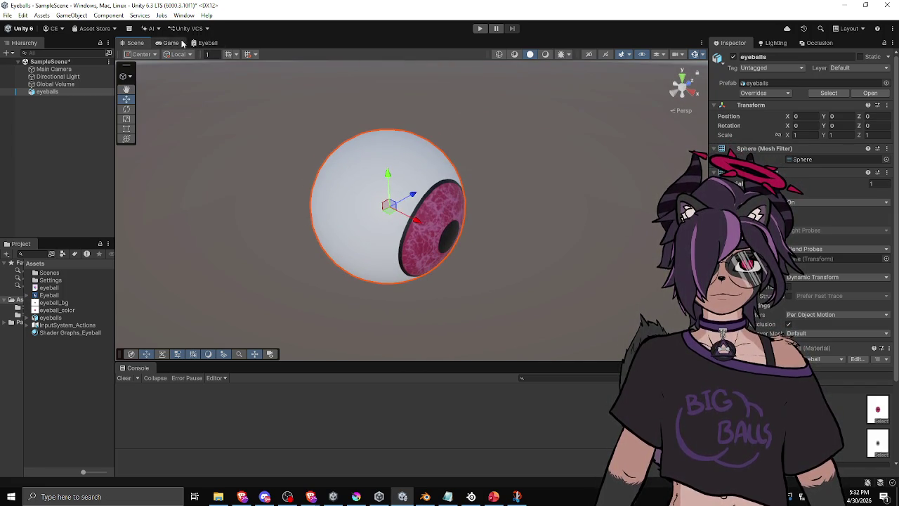
{"action": "left_click", "coordinate": [204, 42]}
Step: Set the Vector 3 to (1, 0, 0) and pan to the Sample Texture 2D and master nodes
{"action": "mouse_move", "coordinate": [259, 248]}
{"action": "left_mouse_down"}
{"action": "mouse_move", "coordinate": [536, 207]}
{"action": "mouse_move", "coordinate": [475, 217]}
{"action": "mouse_move", "coordinate": [286, 307]}
{"action": "mouse_move", "coordinate": [444, 245]}
{"action": "left_mouse_up"}
{"action": "scroll", "coordinate": [287, 307], "scroll_direction": "up", "scroll_amount": 3}
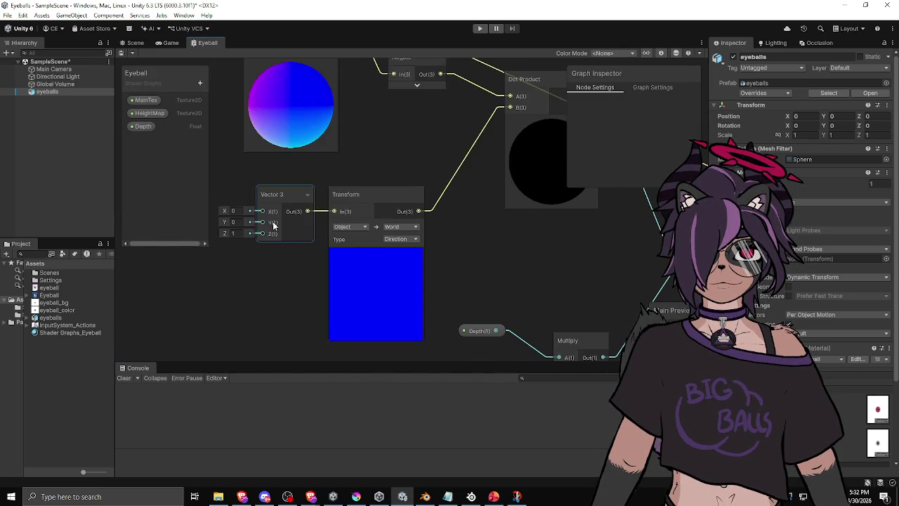
{"action": "type", "text": "1"}
{"action": "left_click", "coordinate": [238, 234]}
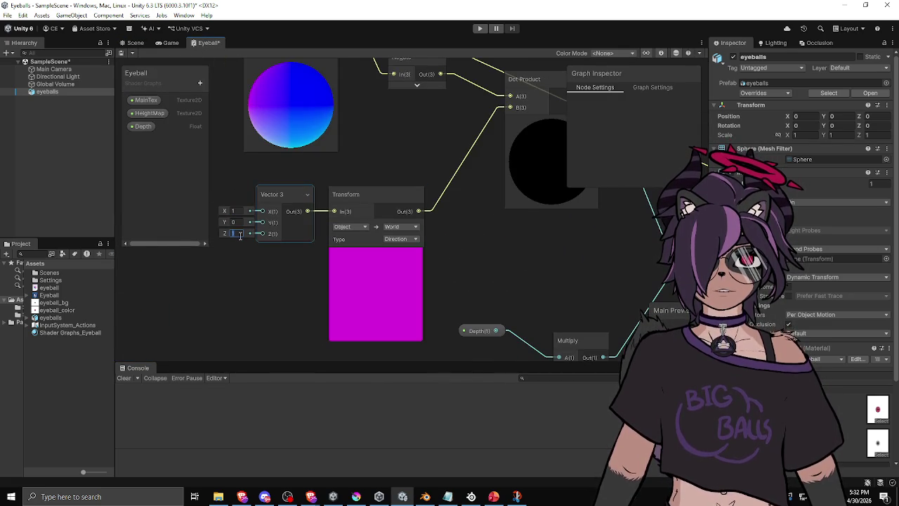
{"action": "type", "text": "0"}
{"action": "scroll", "coordinate": [411, 232], "scroll_direction": "down", "scroll_amount": 5}
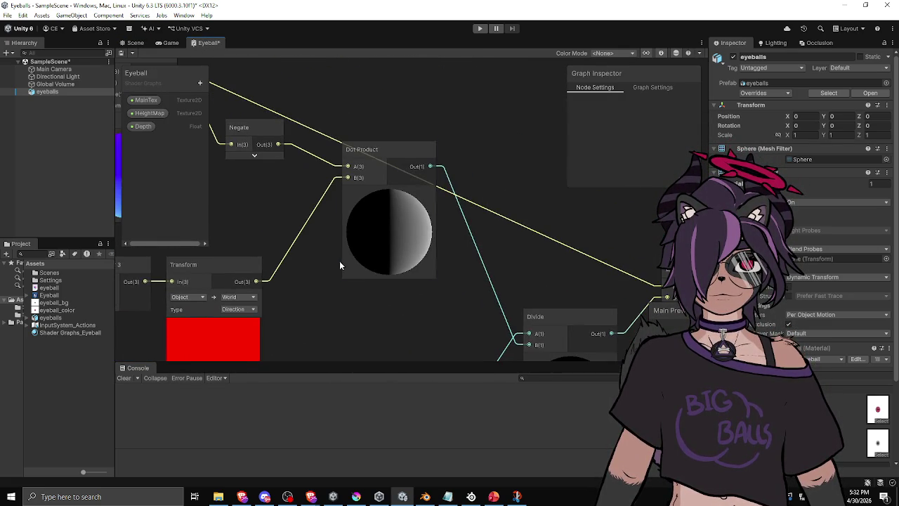
{"action": "mouse_move", "coordinate": [458, 145]}
{"action": "left_mouse_down"}
{"action": "mouse_move", "coordinate": [543, 154]}
{"action": "mouse_move", "coordinate": [299, 224]}
{"action": "left_mouse_up"}
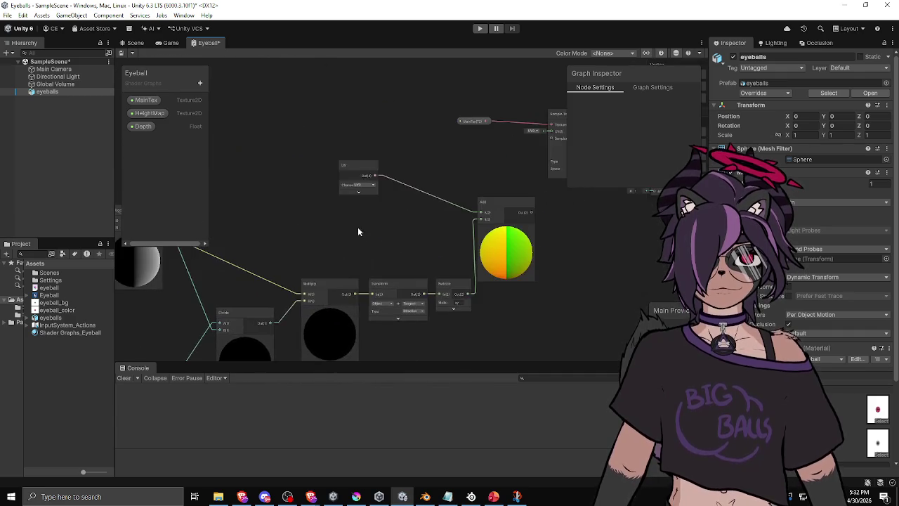
{"action": "left_click_drag", "start_coordinate": [467, 207], "coordinate": [356, 278]}
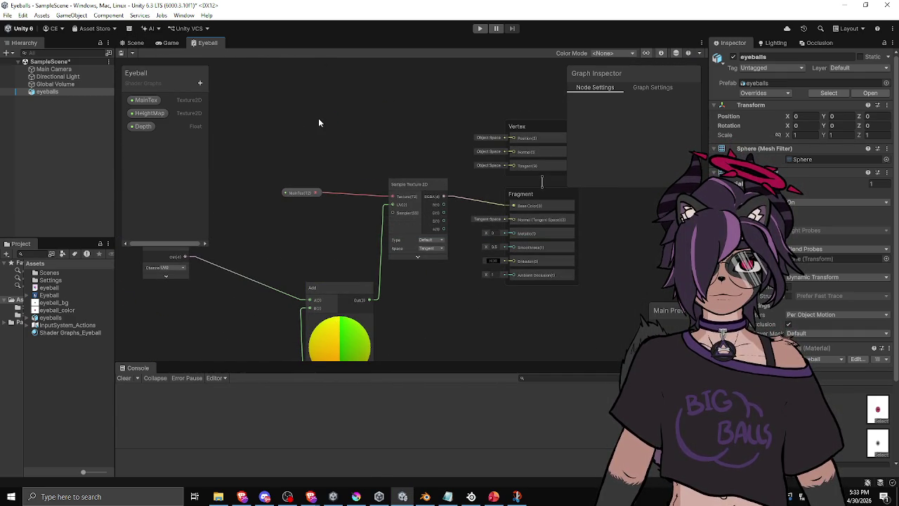
{"action": "left_click", "coordinate": [130, 45]}
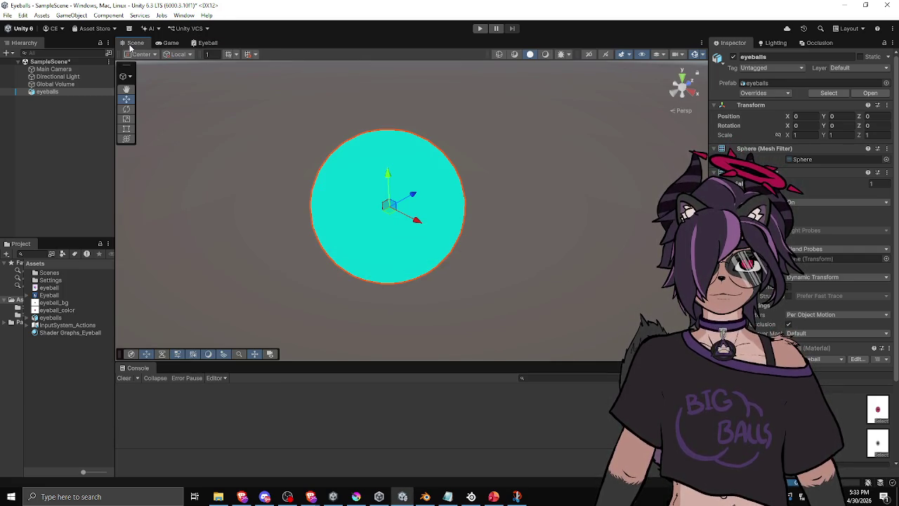
Step: Orbit and zoom around the eyeball to examine its pink iris and black pupil up close
{"action": "mouse_move", "coordinate": [337, 183]}
{"action": "left_mouse_down"}
{"action": "mouse_move", "coordinate": [478, 140]}
{"action": "mouse_move", "coordinate": [257, 141]}
{"action": "mouse_move", "coordinate": [159, 107]}
{"action": "mouse_move", "coordinate": [351, 211]}
{"action": "mouse_move", "coordinate": [387, 263]}
{"action": "mouse_move", "coordinate": [461, 204]}
{"action": "mouse_move", "coordinate": [400, 153]}
{"action": "mouse_move", "coordinate": [405, 196]}
{"action": "mouse_move", "coordinate": [361, 192]}
{"action": "mouse_move", "coordinate": [308, 162]}
{"action": "mouse_move", "coordinate": [343, 197]}
{"action": "left_mouse_up"}
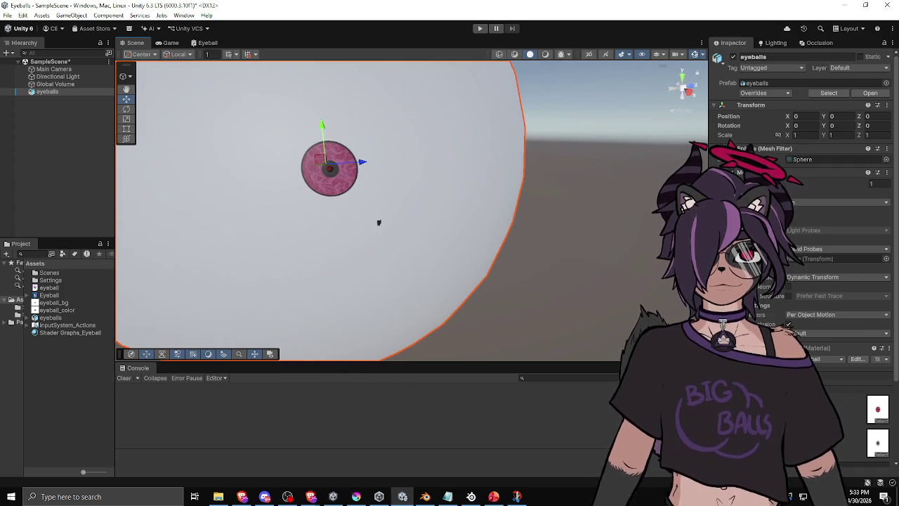
{"action": "scroll", "coordinate": [800, 210], "scroll_direction": "down", "scroll_amount": 3}
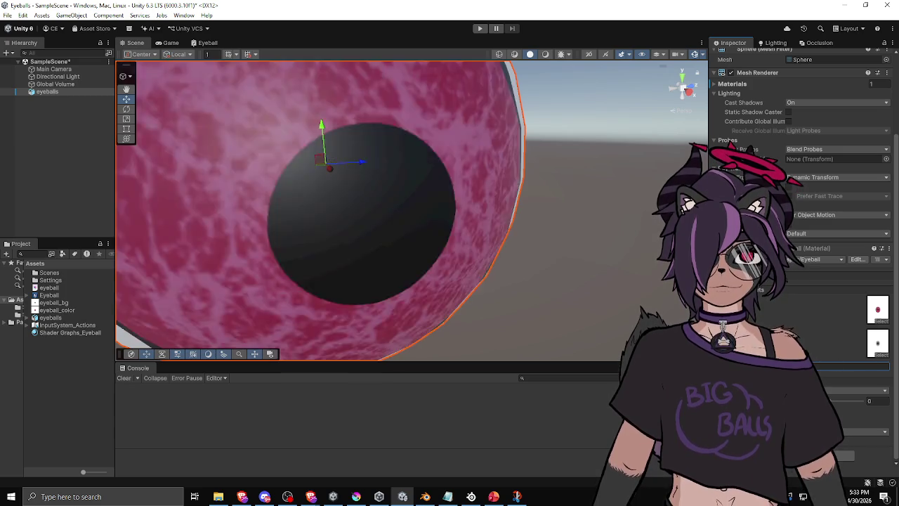
{"action": "mouse_move", "coordinate": [337, 223]}
{"action": "left_mouse_down"}
{"action": "mouse_move", "coordinate": [381, 239]}
{"action": "mouse_move", "coordinate": [304, 226]}
{"action": "mouse_move", "coordinate": [300, 204]}
{"action": "mouse_move", "coordinate": [249, 229]}
{"action": "mouse_move", "coordinate": [271, 266]}
{"action": "mouse_move", "coordinate": [321, 287]}
{"action": "mouse_move", "coordinate": [392, 234]}
{"action": "mouse_move", "coordinate": [255, 201]}
{"action": "mouse_move", "coordinate": [197, 253]}
{"action": "mouse_move", "coordinate": [211, 205]}
{"action": "mouse_move", "coordinate": [342, 191]}
{"action": "mouse_move", "coordinate": [339, 249]}
{"action": "mouse_move", "coordinate": [246, 229]}
{"action": "mouse_move", "coordinate": [309, 267]}
{"action": "mouse_move", "coordinate": [393, 253]}
{"action": "left_mouse_up"}
{"action": "left_click", "coordinate": [205, 42]}
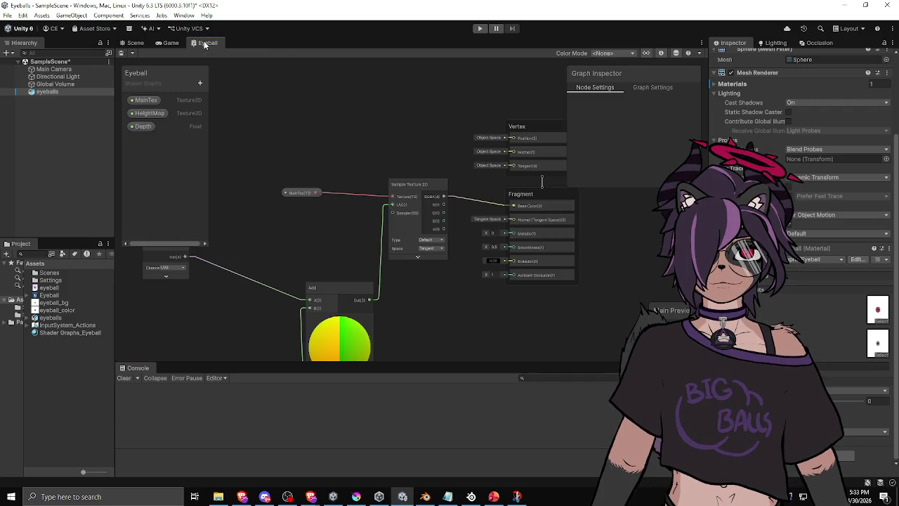
Step: Rewire the height sample from the Multiply node into the Divide node
{"action": "left_click_drag", "start_coordinate": [332, 215], "coordinate": [385, 228]}
{"action": "scroll", "coordinate": [383, 230], "scroll_direction": "down", "scroll_amount": 3}
{"action": "scroll", "coordinate": [325, 278], "scroll_direction": "up", "scroll_amount": 3}
{"action": "mouse_move", "coordinate": [325, 278]}
{"action": "left_mouse_down"}
{"action": "mouse_move", "coordinate": [511, 236]}
{"action": "mouse_move", "coordinate": [345, 271]}
{"action": "mouse_move", "coordinate": [387, 205]}
{"action": "left_mouse_up"}
{"action": "scroll", "coordinate": [345, 271], "scroll_direction": "down", "scroll_amount": 3}
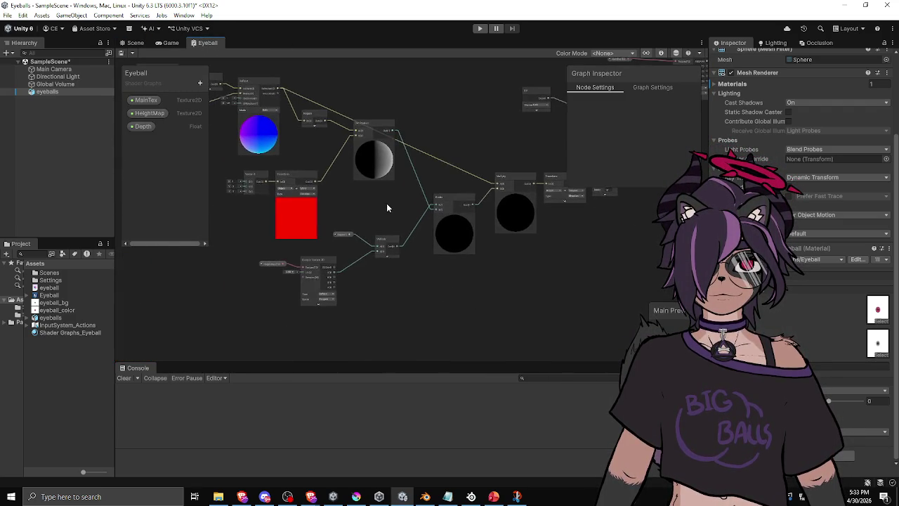
{"action": "scroll", "coordinate": [353, 242], "scroll_direction": "up", "scroll_amount": 3}
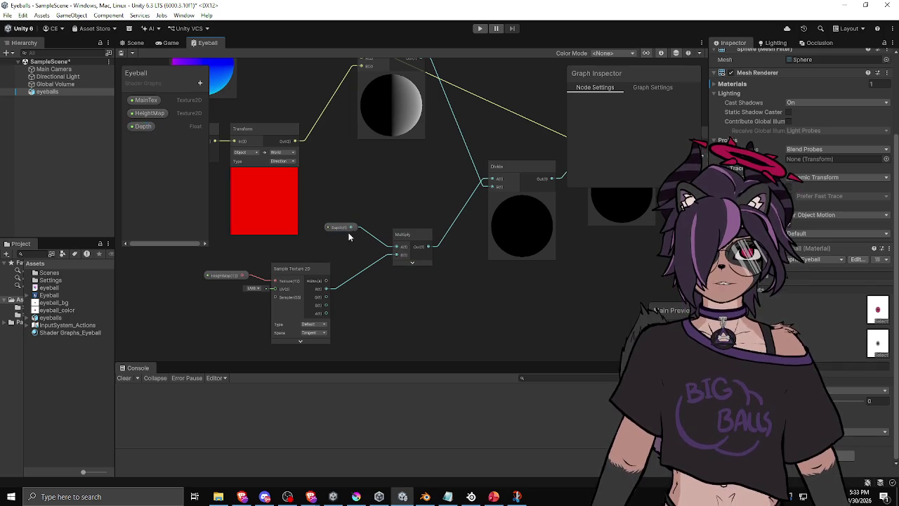
{"action": "key", "text": "Delete"}
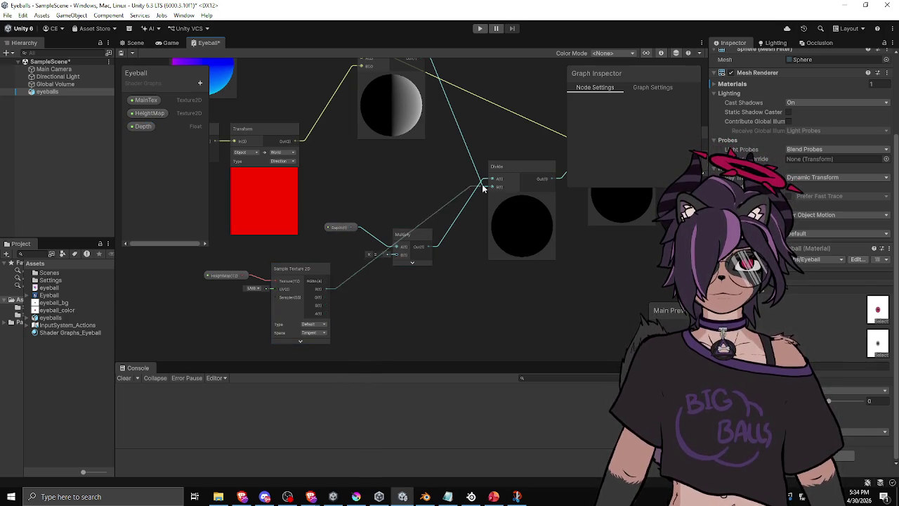
{"action": "left_click_drag", "start_coordinate": [494, 183], "coordinate": [493, 181]}
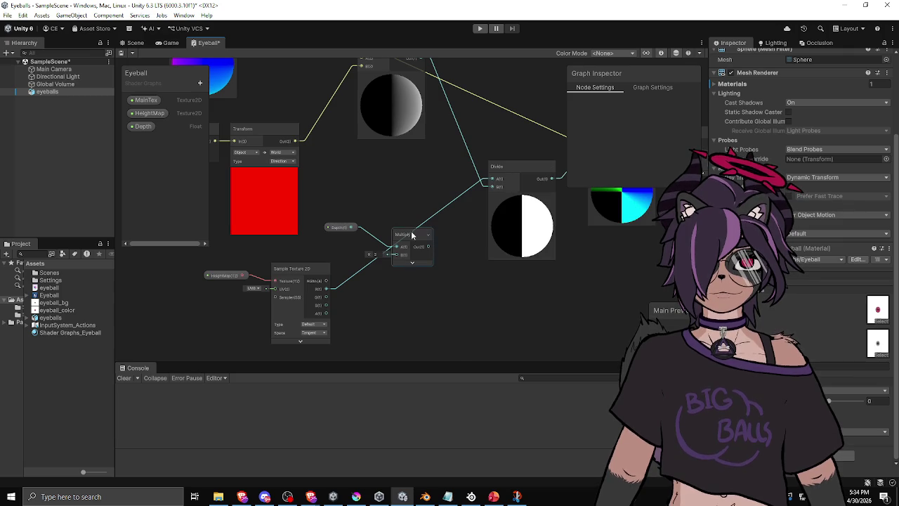
{"action": "mouse_move", "coordinate": [328, 208]}
{"action": "left_mouse_down"}
{"action": "mouse_move", "coordinate": [408, 234]}
{"action": "mouse_move", "coordinate": [267, 279]}
{"action": "left_mouse_up"}
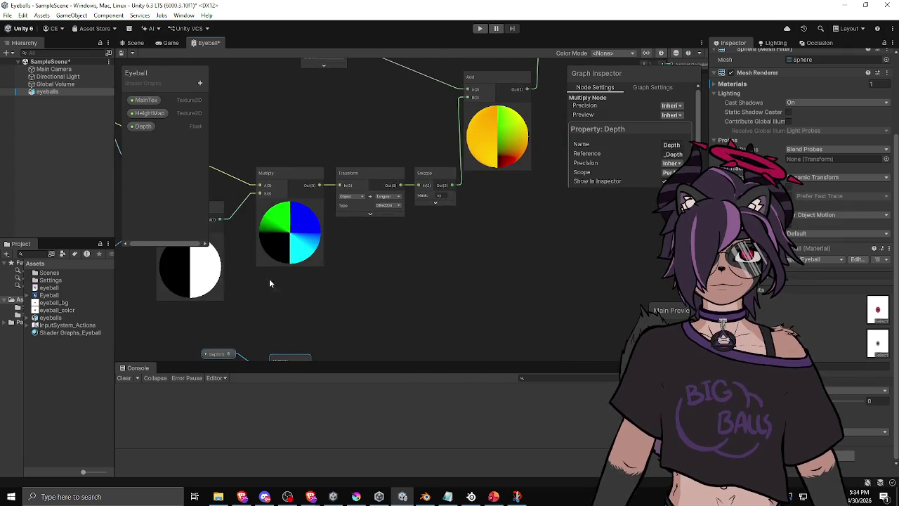
Step: Connect the depth-scaled offset into the Add node's B input
{"action": "mouse_move", "coordinate": [289, 363]}
{"action": "left_mouse_down"}
{"action": "mouse_move", "coordinate": [393, 345]}
{"action": "mouse_move", "coordinate": [542, 250]}
{"action": "mouse_move", "coordinate": [498, 357]}
{"action": "mouse_move", "coordinate": [294, 386]}
{"action": "mouse_move", "coordinate": [301, 361]}
{"action": "mouse_move", "coordinate": [493, 206]}
{"action": "mouse_move", "coordinate": [337, 322]}
{"action": "mouse_move", "coordinate": [441, 261]}
{"action": "mouse_move", "coordinate": [470, 259]}
{"action": "mouse_move", "coordinate": [468, 368]}
{"action": "mouse_move", "coordinate": [468, 305]}
{"action": "left_mouse_up"}
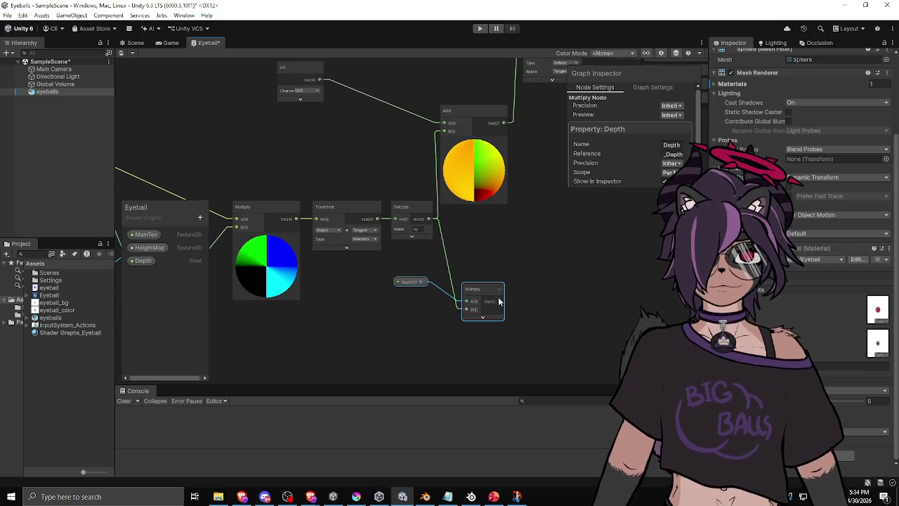
{"action": "left_click_drag", "start_coordinate": [439, 134], "coordinate": [440, 132]}
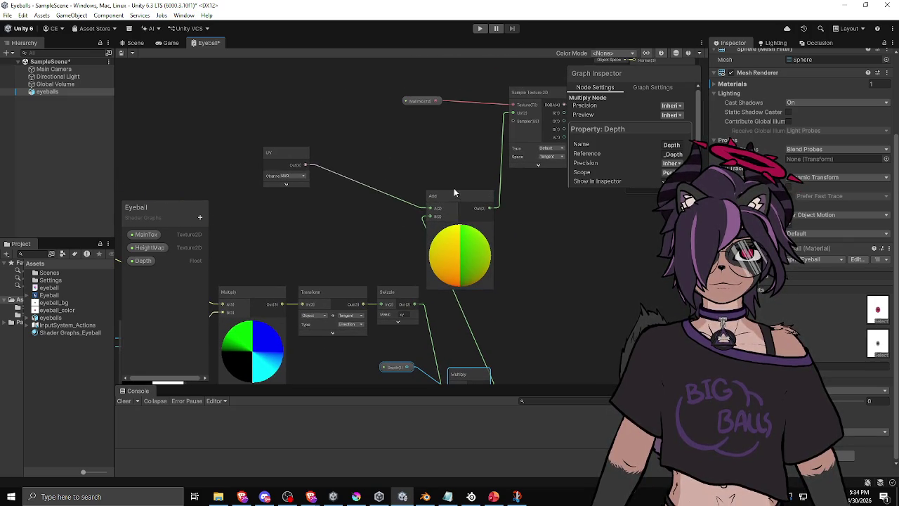
{"action": "left_click_drag", "start_coordinate": [442, 334], "coordinate": [483, 296]}
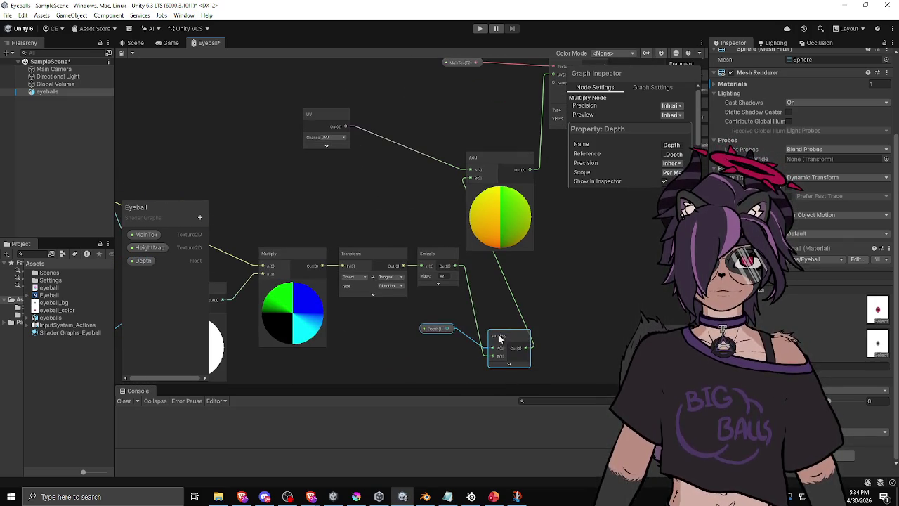
{"action": "mouse_move", "coordinate": [526, 220]}
{"action": "left_mouse_down"}
{"action": "mouse_move", "coordinate": [459, 324]}
{"action": "mouse_move", "coordinate": [432, 310]}
{"action": "left_mouse_up"}
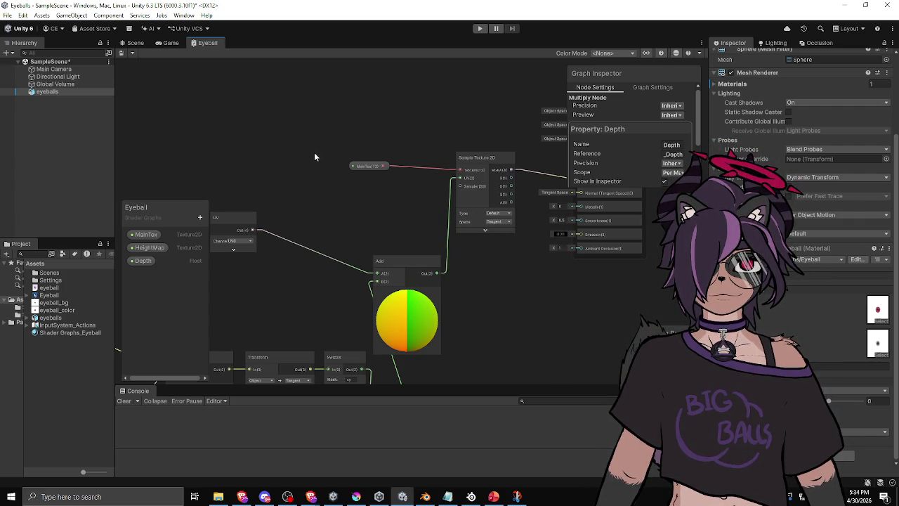
{"action": "left_click", "coordinate": [135, 44]}
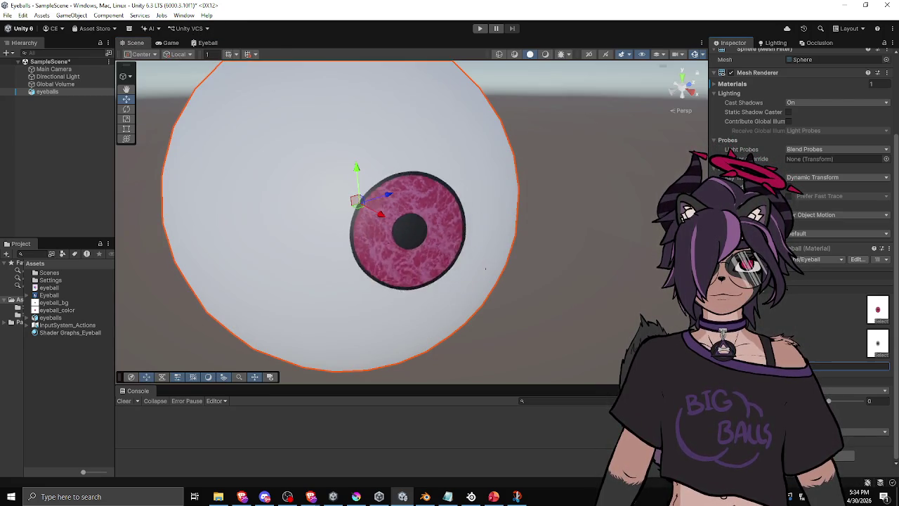
{"action": "mouse_move", "coordinate": [560, 237]}
{"action": "left_mouse_down"}
{"action": "mouse_move", "coordinate": [393, 211]}
{"action": "mouse_move", "coordinate": [321, 295]}
{"action": "mouse_move", "coordinate": [466, 272]}
{"action": "mouse_move", "coordinate": [572, 201]}
{"action": "mouse_move", "coordinate": [501, 204]}
{"action": "mouse_move", "coordinate": [414, 241]}
{"action": "mouse_move", "coordinate": [501, 281]}
{"action": "mouse_move", "coordinate": [588, 247]}
{"action": "mouse_move", "coordinate": [606, 253]}
{"action": "mouse_move", "coordinate": [378, 257]}
{"action": "mouse_move", "coordinate": [134, 285]}
{"action": "mouse_move", "coordinate": [122, 297]}
{"action": "mouse_move", "coordinate": [169, 346]}
{"action": "left_mouse_up"}
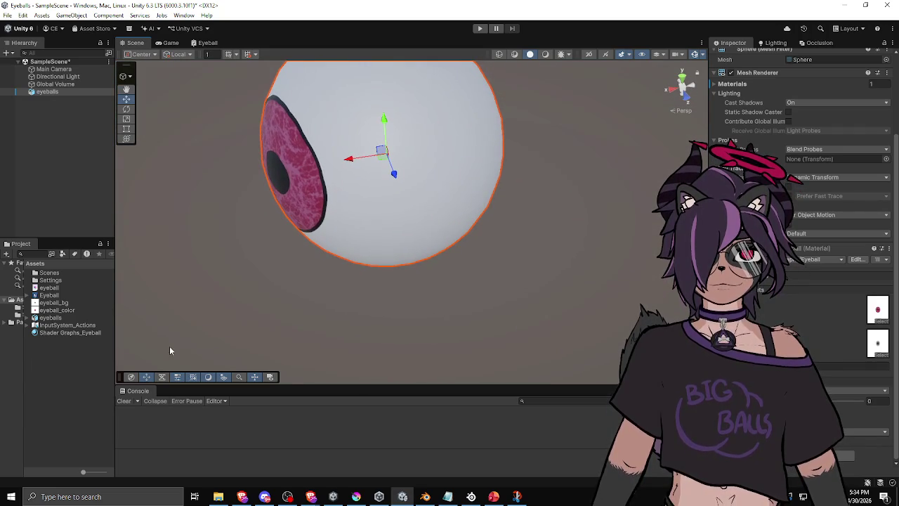
{"action": "mouse_move", "coordinate": [450, 267]}
{"action": "left_mouse_down"}
{"action": "mouse_move", "coordinate": [496, 268]}
{"action": "mouse_move", "coordinate": [426, 253]}
{"action": "mouse_move", "coordinate": [486, 251]}
{"action": "mouse_move", "coordinate": [440, 255]}
{"action": "mouse_move", "coordinate": [453, 241]}
{"action": "mouse_move", "coordinate": [695, 204]}
{"action": "left_mouse_up"}
{"action": "scroll", "coordinate": [453, 240], "scroll_direction": "up", "scroll_amount": 2}
{"action": "mouse_move", "coordinate": [623, 267]}
{"action": "left_mouse_down"}
{"action": "mouse_move", "coordinate": [598, 311]}
{"action": "mouse_move", "coordinate": [606, 313]}
{"action": "mouse_move", "coordinate": [590, 315]}
{"action": "mouse_move", "coordinate": [317, 287]}
{"action": "mouse_move", "coordinate": [396, 203]}
{"action": "mouse_move", "coordinate": [382, 323]}
{"action": "mouse_move", "coordinate": [307, 204]}
{"action": "mouse_move", "coordinate": [391, 203]}
{"action": "mouse_move", "coordinate": [428, 227]}
{"action": "mouse_move", "coordinate": [608, 217]}
{"action": "mouse_move", "coordinate": [498, 233]}
{"action": "mouse_move", "coordinate": [628, 224]}
{"action": "mouse_move", "coordinate": [526, 236]}
{"action": "mouse_move", "coordinate": [548, 227]}
{"action": "mouse_move", "coordinate": [412, 271]}
{"action": "mouse_move", "coordinate": [478, 260]}
{"action": "mouse_move", "coordinate": [137, 280]}
{"action": "mouse_move", "coordinate": [355, 249]}
{"action": "mouse_move", "coordinate": [215, 295]}
{"action": "mouse_move", "coordinate": [241, 212]}
{"action": "mouse_move", "coordinate": [489, 212]}
{"action": "mouse_move", "coordinate": [438, 260]}
{"action": "left_mouse_up"}
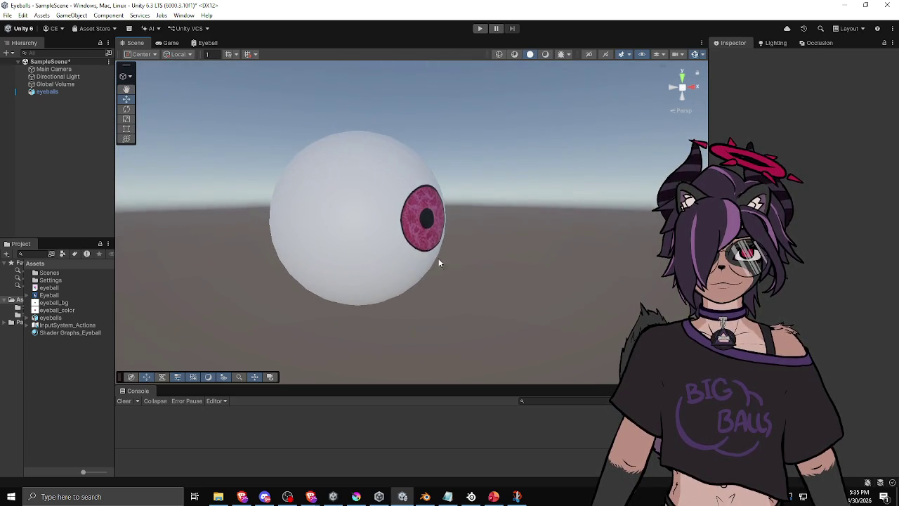
{"action": "scroll", "coordinate": [528, 252], "scroll_direction": "up", "scroll_amount": 5}
{"action": "mouse_move", "coordinate": [528, 251]}
{"action": "left_mouse_down"}
{"action": "mouse_move", "coordinate": [543, 257]}
{"action": "mouse_move", "coordinate": [471, 215]}
{"action": "mouse_move", "coordinate": [481, 320]}
{"action": "mouse_move", "coordinate": [503, 329]}
{"action": "mouse_move", "coordinate": [431, 225]}
{"action": "mouse_move", "coordinate": [436, 150]}
{"action": "mouse_move", "coordinate": [494, 140]}
{"action": "mouse_move", "coordinate": [515, 152]}
{"action": "mouse_move", "coordinate": [508, 250]}
{"action": "mouse_move", "coordinate": [255, 279]}
{"action": "mouse_move", "coordinate": [224, 347]}
{"action": "mouse_move", "coordinate": [239, 307]}
{"action": "mouse_move", "coordinate": [201, 186]}
{"action": "mouse_move", "coordinate": [15, 288]}
{"action": "mouse_move", "coordinate": [315, 281]}
{"action": "mouse_move", "coordinate": [482, 259]}
{"action": "mouse_move", "coordinate": [487, 287]}
{"action": "mouse_move", "coordinate": [491, 268]}
{"action": "mouse_move", "coordinate": [473, 259]}
{"action": "mouse_move", "coordinate": [443, 288]}
{"action": "mouse_move", "coordinate": [443, 315]}
{"action": "mouse_move", "coordinate": [484, 309]}
{"action": "mouse_move", "coordinate": [353, 331]}
{"action": "mouse_move", "coordinate": [618, 271]}
{"action": "mouse_move", "coordinate": [612, 260]}
{"action": "mouse_move", "coordinate": [538, 273]}
{"action": "mouse_move", "coordinate": [90, 295]}
{"action": "mouse_move", "coordinate": [796, 304]}
{"action": "mouse_move", "coordinate": [86, 290]}
{"action": "mouse_move", "coordinate": [395, 315]}
{"action": "mouse_move", "coordinate": [447, 279]}
{"action": "mouse_move", "coordinate": [342, 237]}
{"action": "left_mouse_up"}
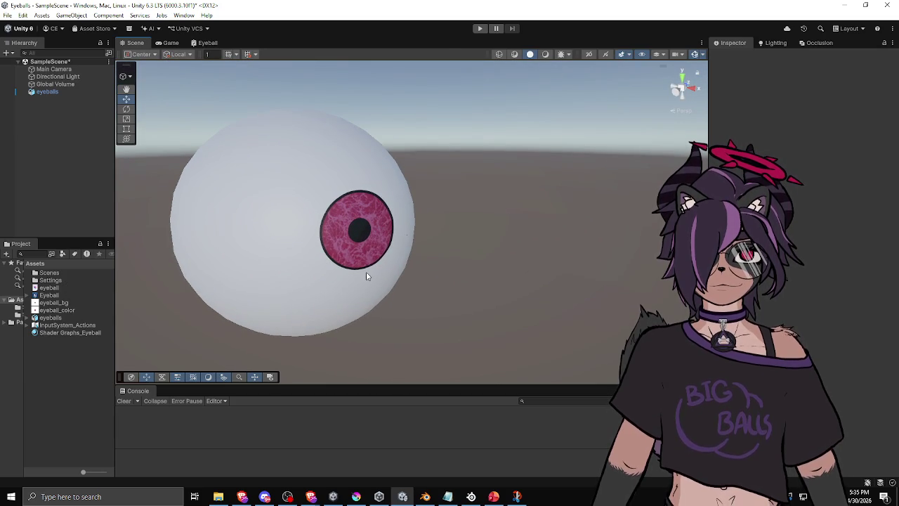
{"action": "left_click", "coordinate": [205, 43]}
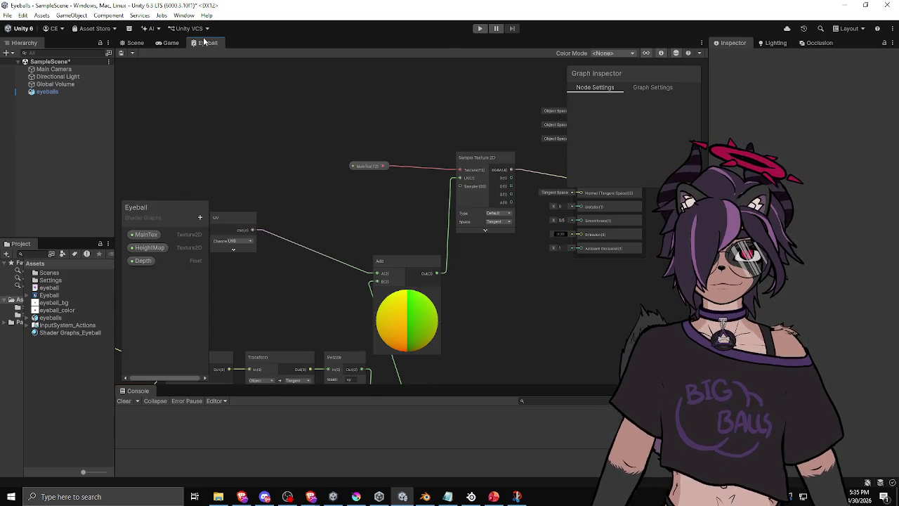
Step: Pan to the view-direction nodes and collapse the Transform node's red preview
{"action": "scroll", "coordinate": [315, 263], "scroll_direction": "down", "scroll_amount": 3}
{"action": "left_click_drag", "start_coordinate": [315, 263], "coordinate": [528, 235]}
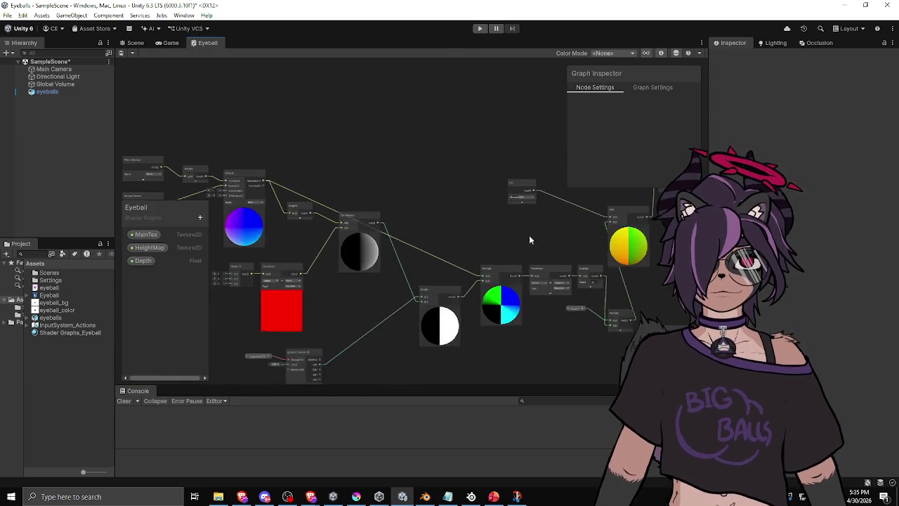
{"action": "scroll", "coordinate": [344, 254], "scroll_direction": "up", "scroll_amount": 1}
{"action": "scroll", "coordinate": [344, 254], "scroll_direction": "up", "scroll_amount": 1}
{"action": "left_click_drag", "start_coordinate": [344, 255], "coordinate": [466, 172]}
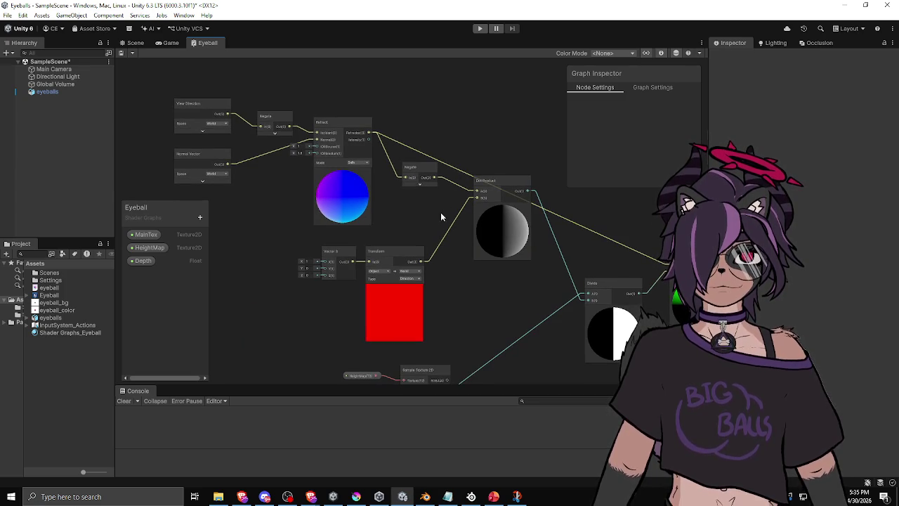
{"action": "left_click_drag", "start_coordinate": [437, 215], "coordinate": [422, 193]}
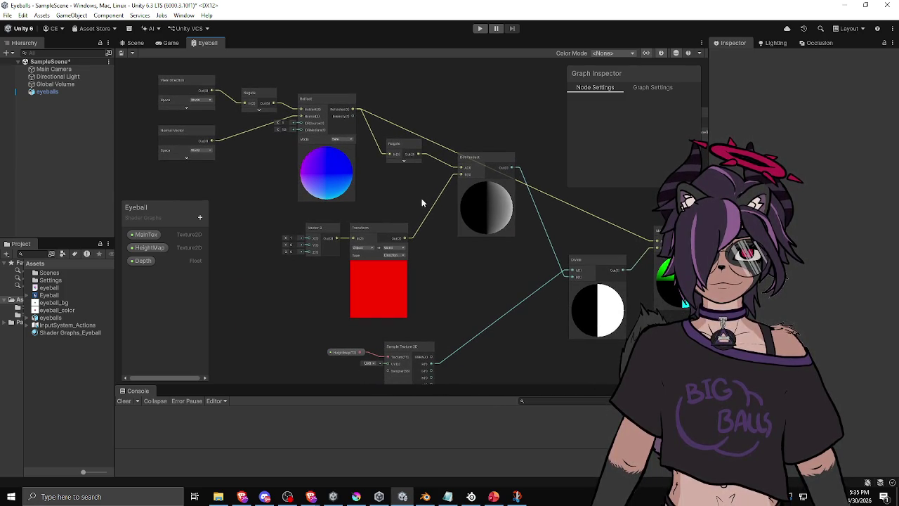
{"action": "left_click", "coordinate": [373, 261]}
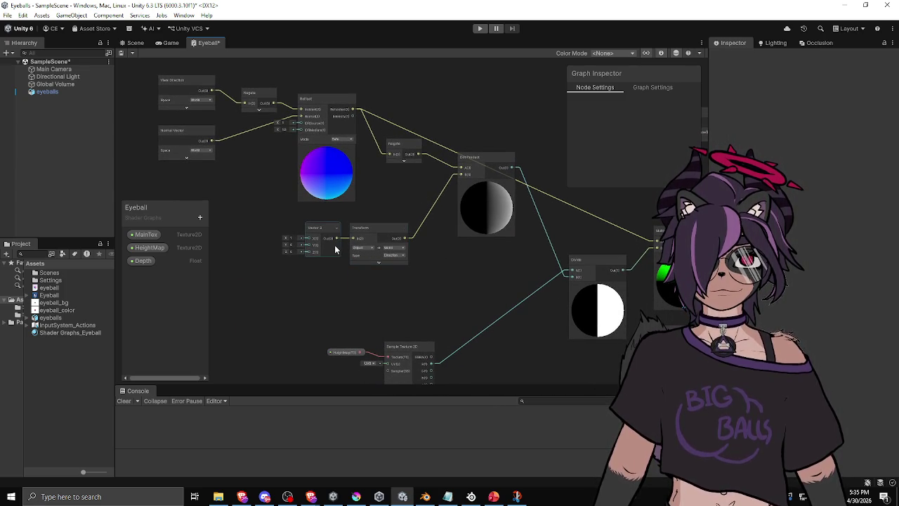
Step: Move the HeightMap Sample Texture 2D node up beside the Divide node
{"action": "scroll", "coordinate": [418, 265], "scroll_direction": "right", "scroll_amount": 2}
{"action": "mouse_move", "coordinate": [419, 271]}
{"action": "left_mouse_down"}
{"action": "mouse_move", "coordinate": [345, 257]}
{"action": "mouse_move", "coordinate": [349, 220]}
{"action": "left_mouse_up"}
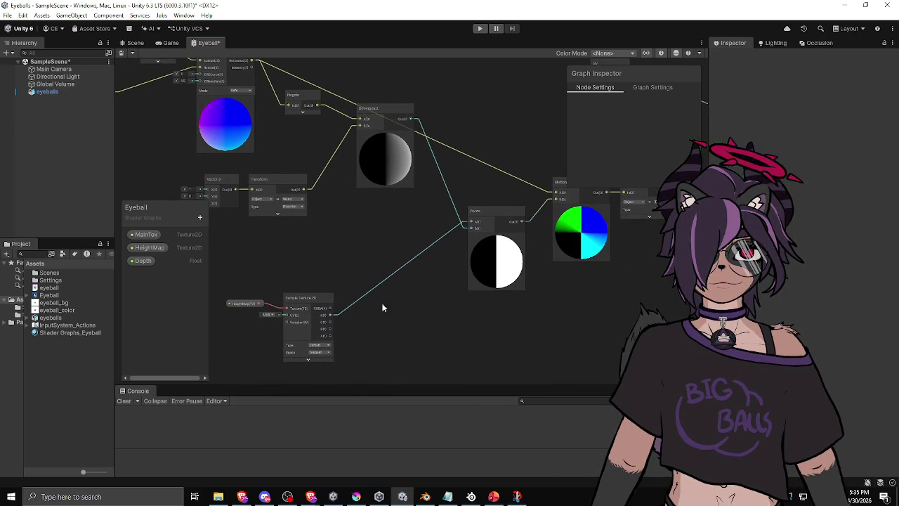
{"action": "left_click", "coordinate": [314, 334]}
{"action": "mouse_move", "coordinate": [314, 334]}
{"action": "left_mouse_down"}
{"action": "mouse_move", "coordinate": [387, 309]}
{"action": "mouse_move", "coordinate": [421, 277]}
{"action": "left_mouse_up"}
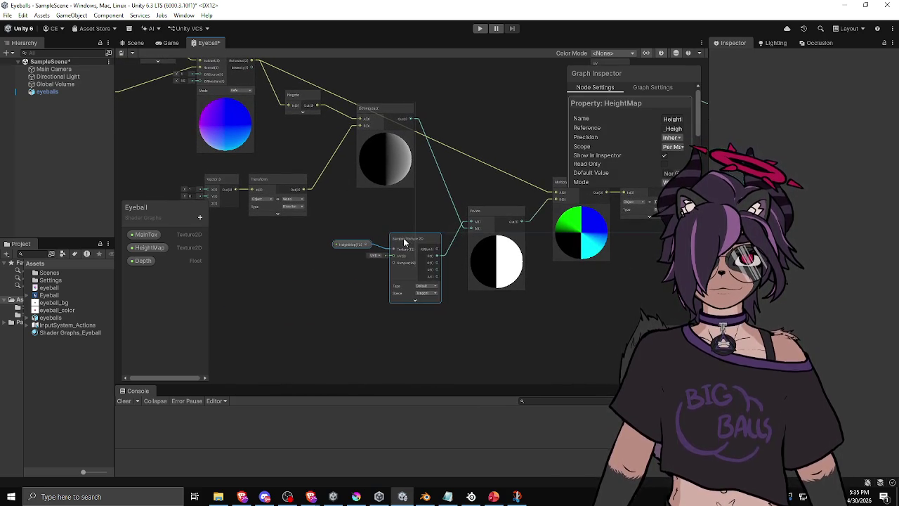
{"action": "left_click_drag", "start_coordinate": [424, 219], "coordinate": [357, 249]}
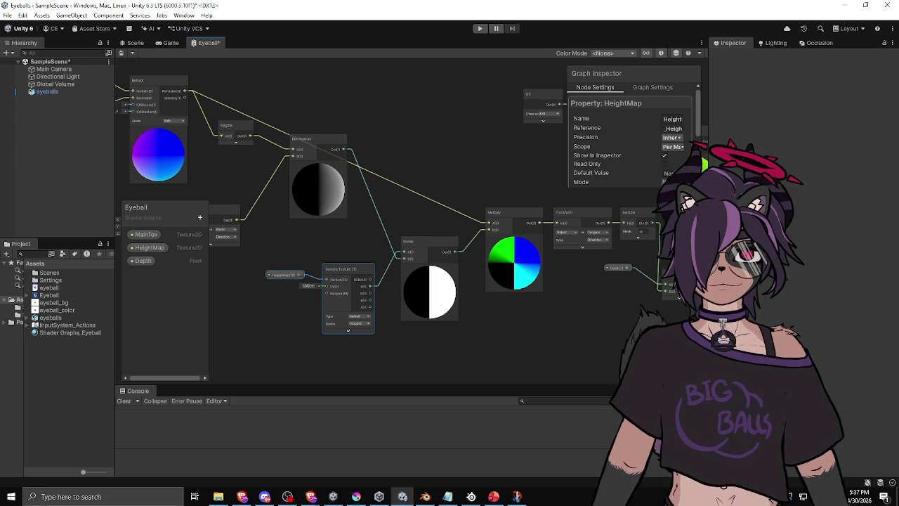
{"action": "left_click_drag", "start_coordinate": [392, 128], "coordinate": [497, 162]}
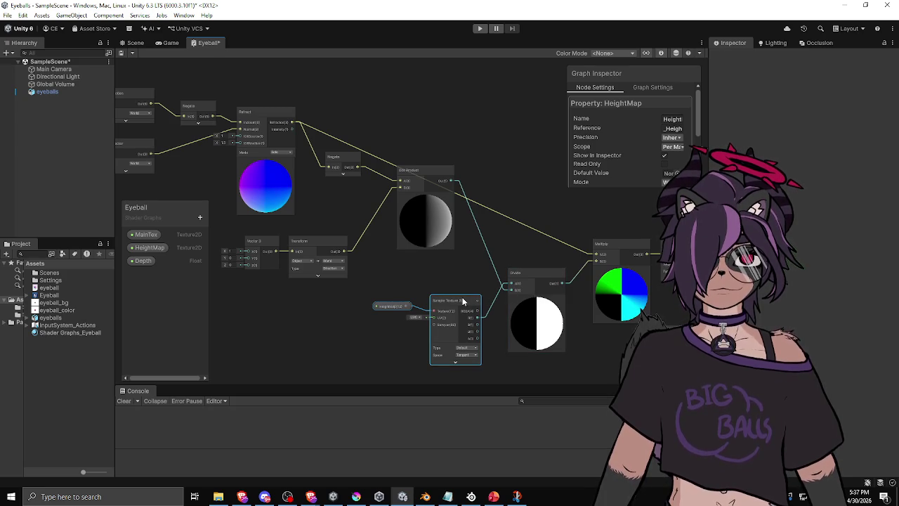
{"action": "left_click_drag", "start_coordinate": [451, 273], "coordinate": [335, 292]}
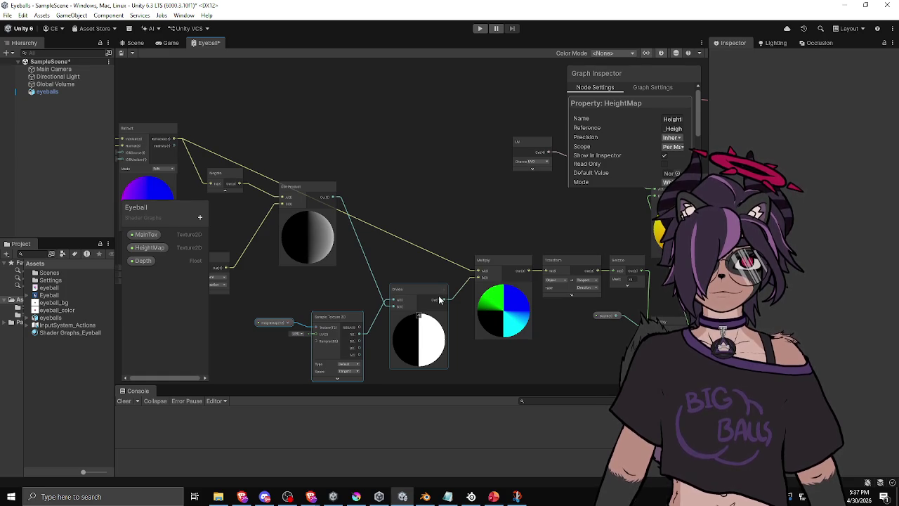
{"action": "left_click_drag", "start_coordinate": [439, 300], "coordinate": [392, 304]}
{"action": "left_click_drag", "start_coordinate": [453, 267], "coordinate": [451, 268]}
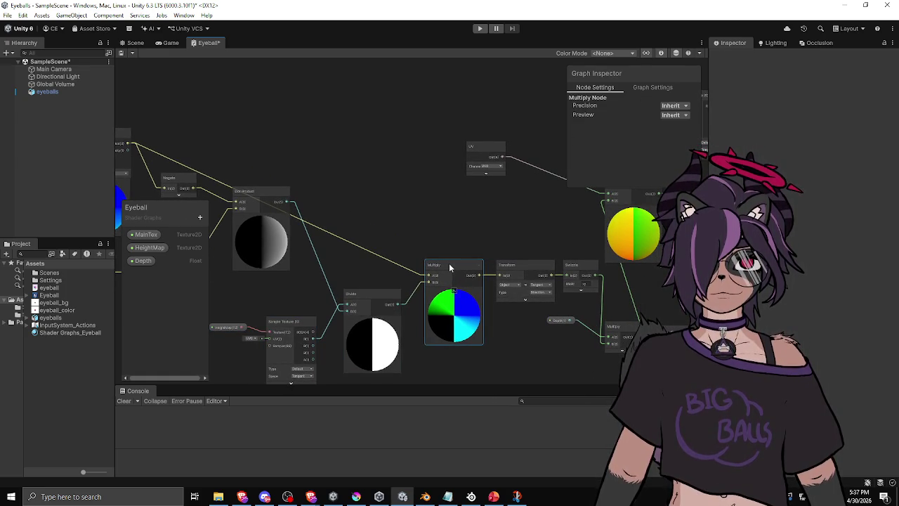
{"action": "left_click_drag", "start_coordinate": [481, 271], "coordinate": [388, 267]}
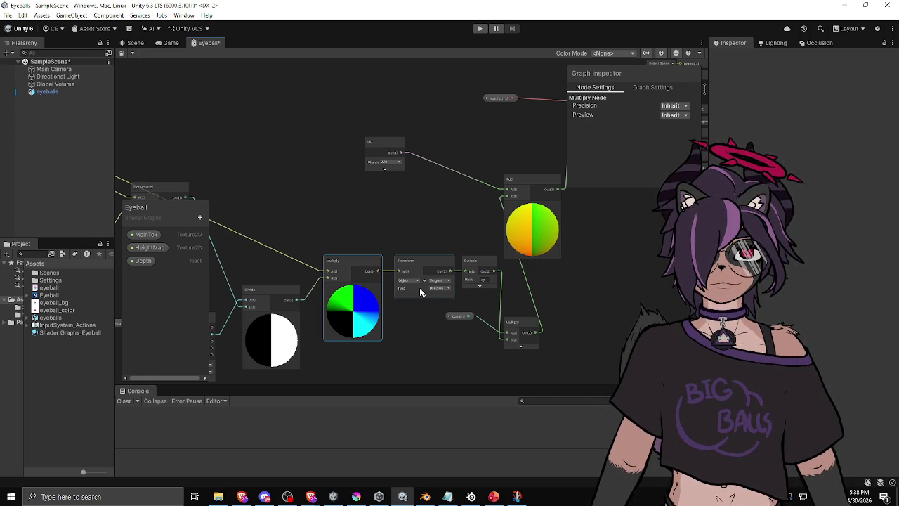
Step: Switch the Transform node's From space to World, then view the sphere in the Scene
{"action": "scroll", "coordinate": [419, 287], "scroll_direction": "up", "scroll_amount": 2}
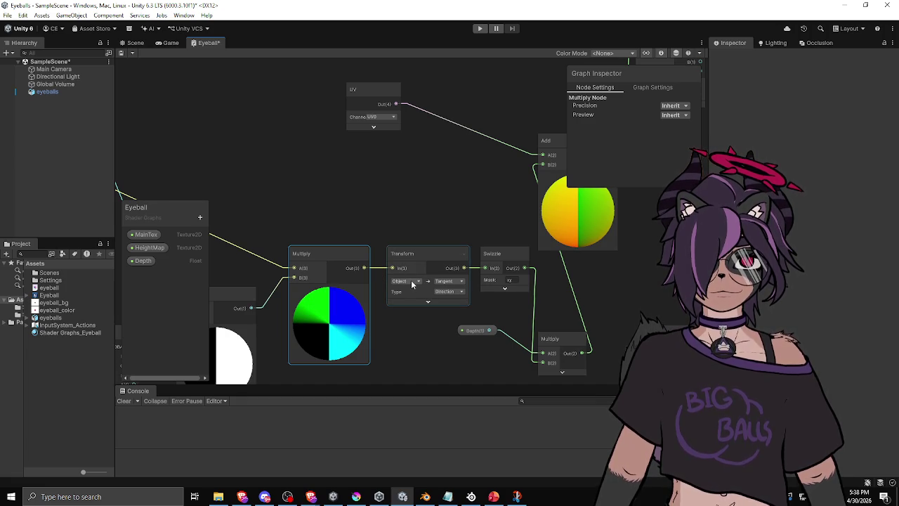
{"action": "left_click", "coordinate": [413, 282]}
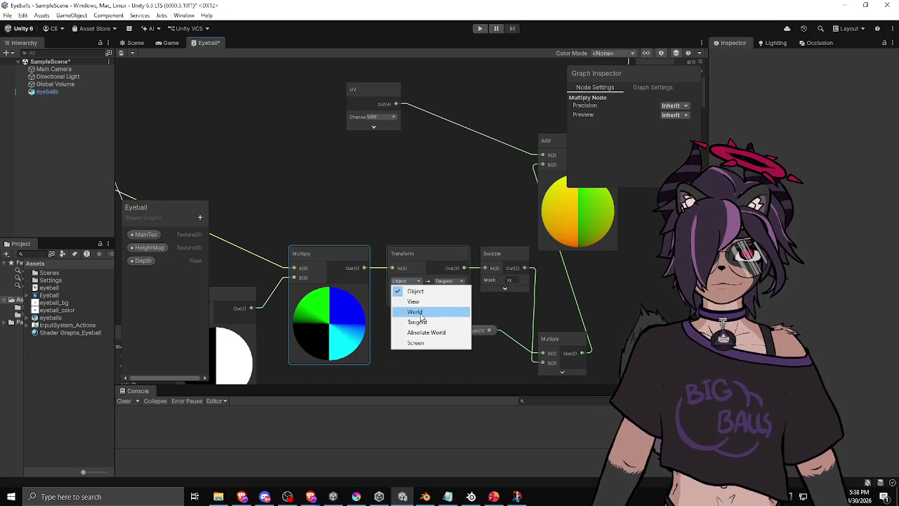
{"action": "left_click", "coordinate": [414, 311]}
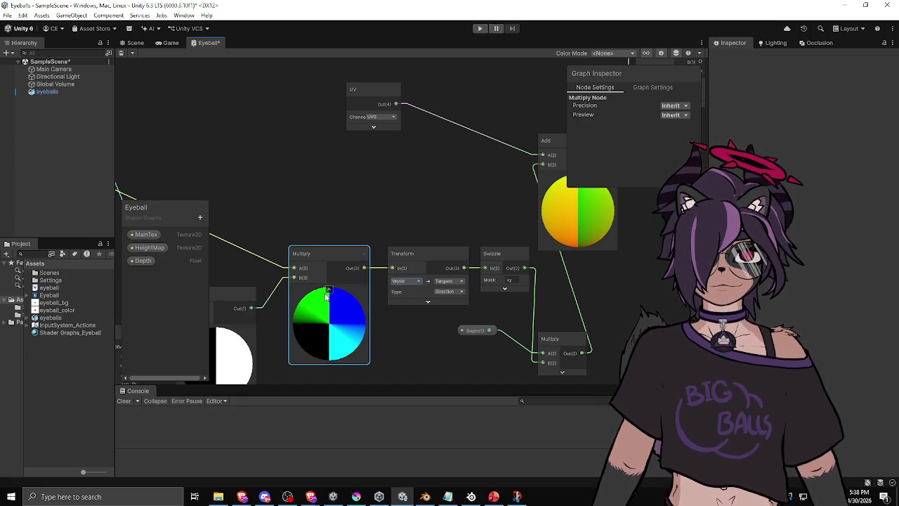
{"action": "scroll", "coordinate": [325, 293], "scroll_direction": "down", "scroll_amount": 3}
{"action": "scroll", "coordinate": [382, 279], "scroll_direction": "up", "scroll_amount": 3}
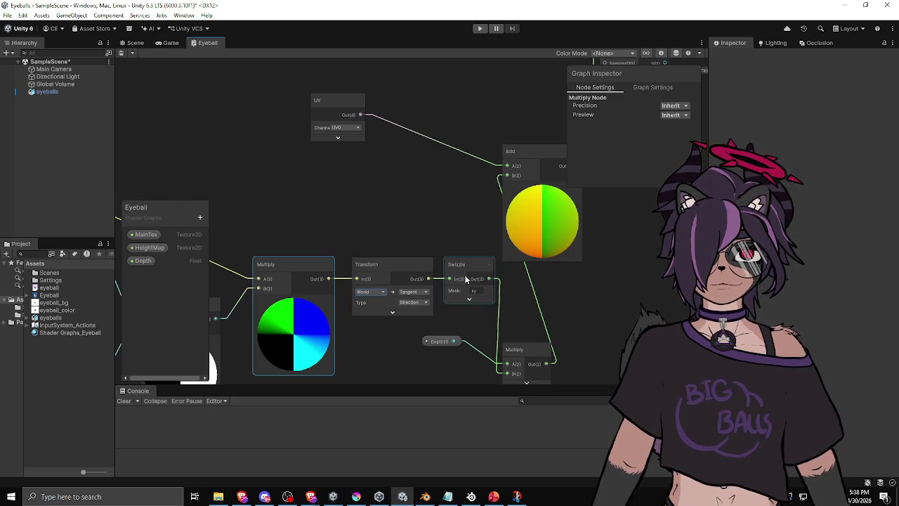
{"action": "left_click", "coordinate": [132, 42]}
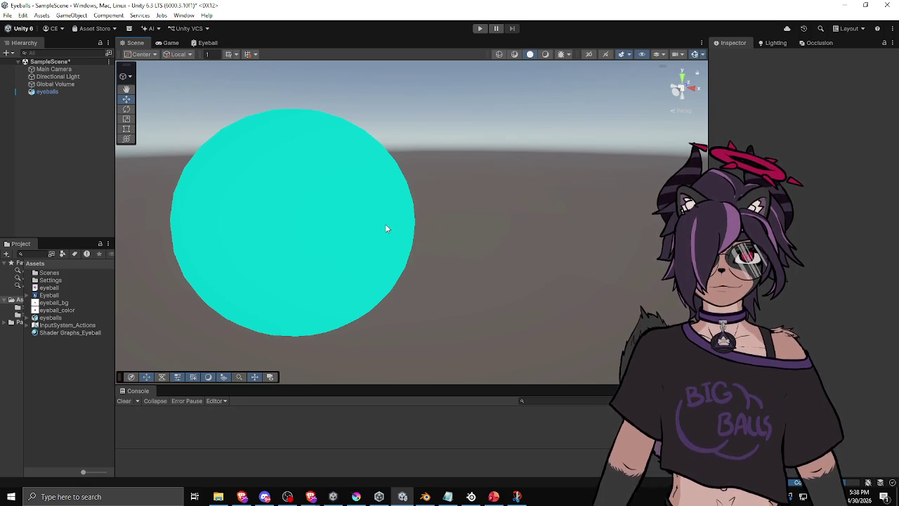
Step: Orbit around the pink-irised eyeball, then return to the Eyeball shader graph
{"action": "mouse_move", "coordinate": [385, 228]}
{"action": "left_mouse_down"}
{"action": "mouse_move", "coordinate": [836, 258]}
{"action": "mouse_move", "coordinate": [28, 184]}
{"action": "mouse_move", "coordinate": [194, 88]}
{"action": "mouse_move", "coordinate": [488, 215]}
{"action": "mouse_move", "coordinate": [534, 213]}
{"action": "mouse_move", "coordinate": [558, 253]}
{"action": "mouse_move", "coordinate": [465, 248]}
{"action": "left_mouse_up"}
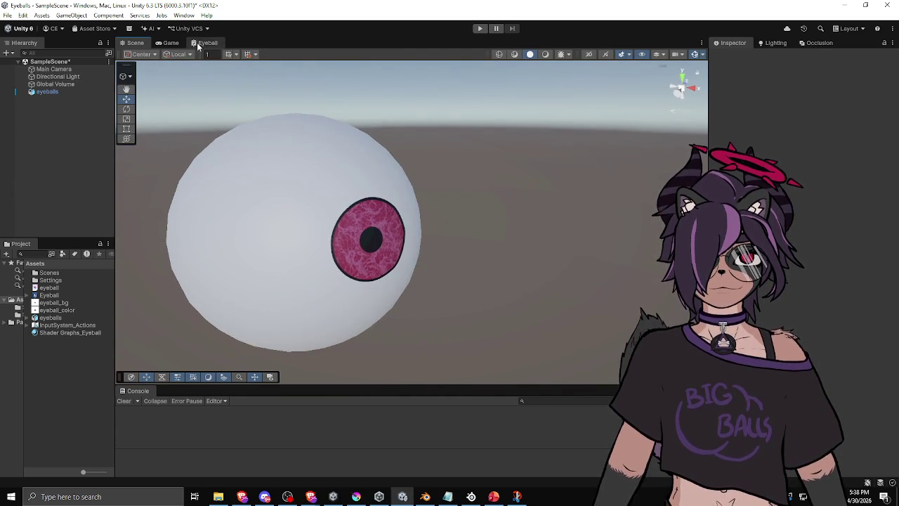
{"action": "left_click", "coordinate": [199, 43]}
{"action": "scroll", "coordinate": [363, 184], "scroll_direction": "up", "scroll_amount": 2}
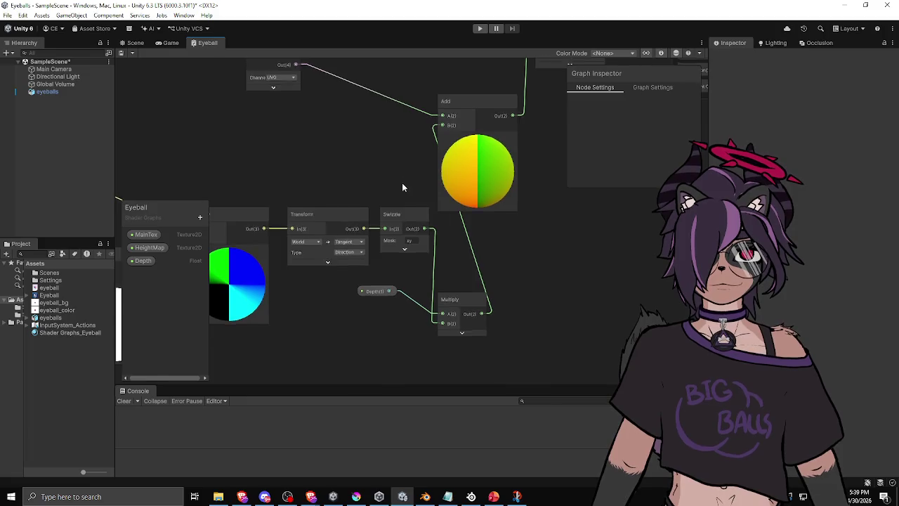
Step: Place the UV node beside the Add node and zoom out over the UV offset chain
{"action": "left_click_drag", "start_coordinate": [402, 180], "coordinate": [422, 295]}
{"action": "left_click_drag", "start_coordinate": [292, 167], "coordinate": [407, 200]}
{"action": "scroll", "coordinate": [487, 213], "scroll_direction": "down", "scroll_amount": 1}
{"action": "left_click_drag", "start_coordinate": [488, 213], "coordinate": [362, 244]}
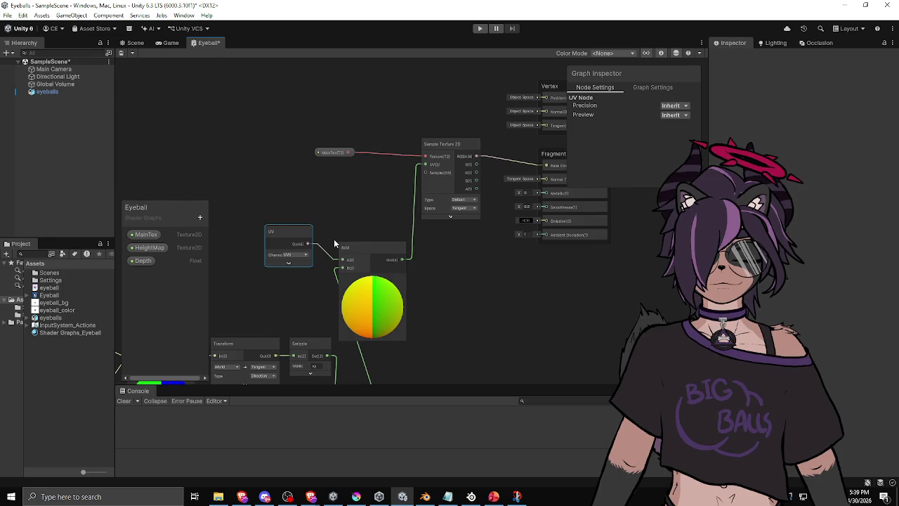
{"action": "left_click_drag", "start_coordinate": [334, 239], "coordinate": [418, 193]}
{"action": "scroll", "coordinate": [411, 204], "scroll_direction": "down", "scroll_amount": 1}
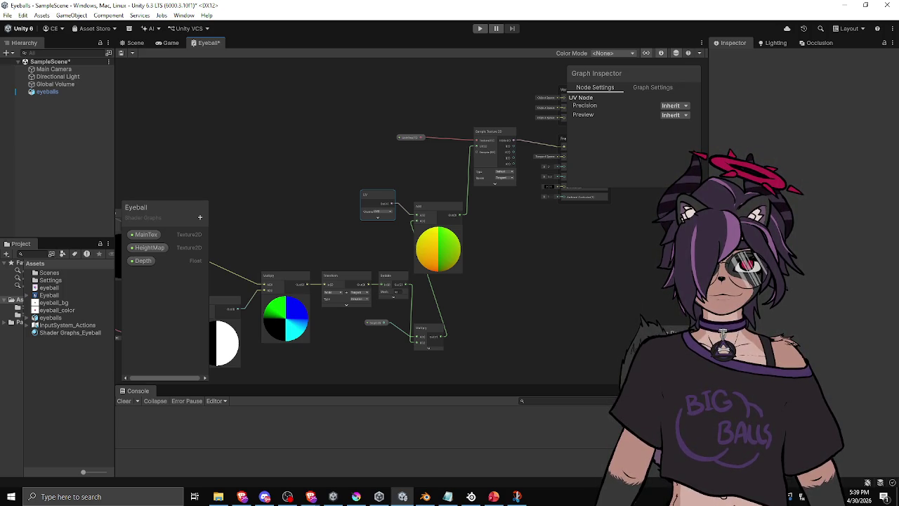
{"action": "key", "text": "alt+Tab"}
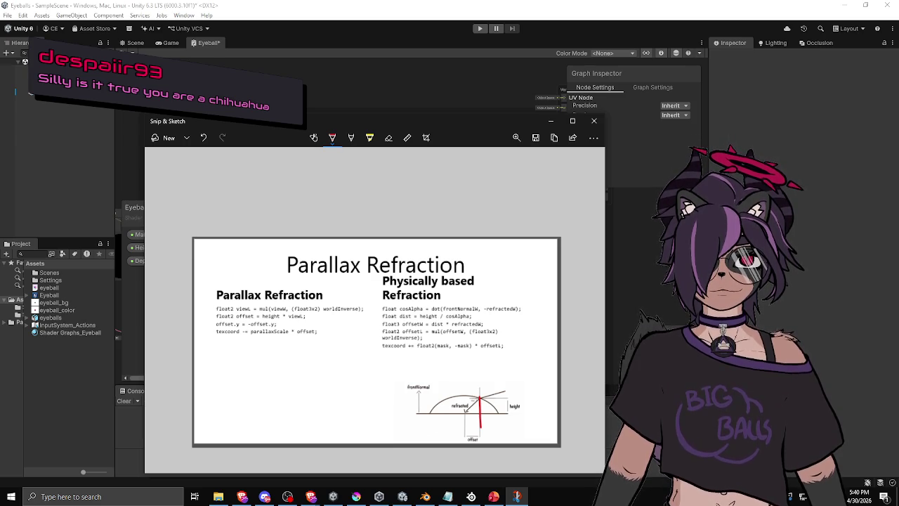
Step: Close the Parallax Refraction reference slide and bring the shader graph back into view
{"action": "left_click", "coordinate": [615, 270]}
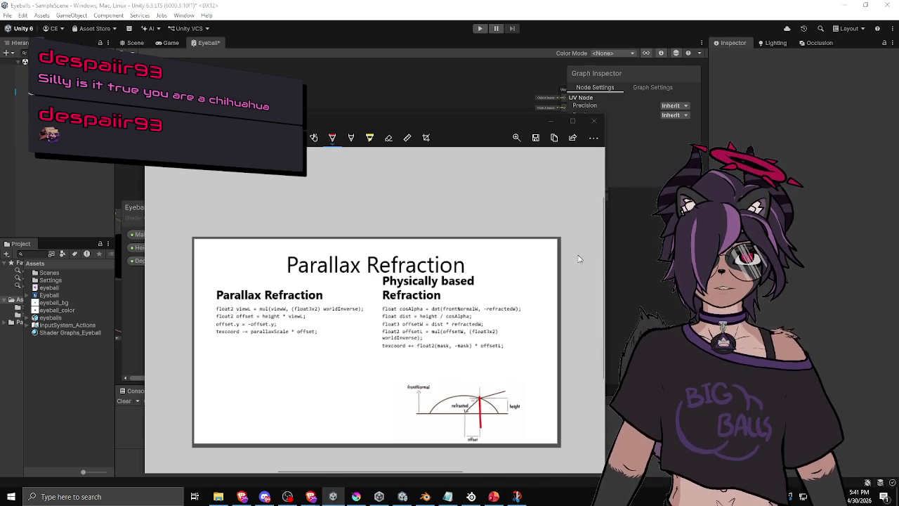
{"action": "left_click_drag", "start_coordinate": [481, 122], "coordinate": [479, 109]}
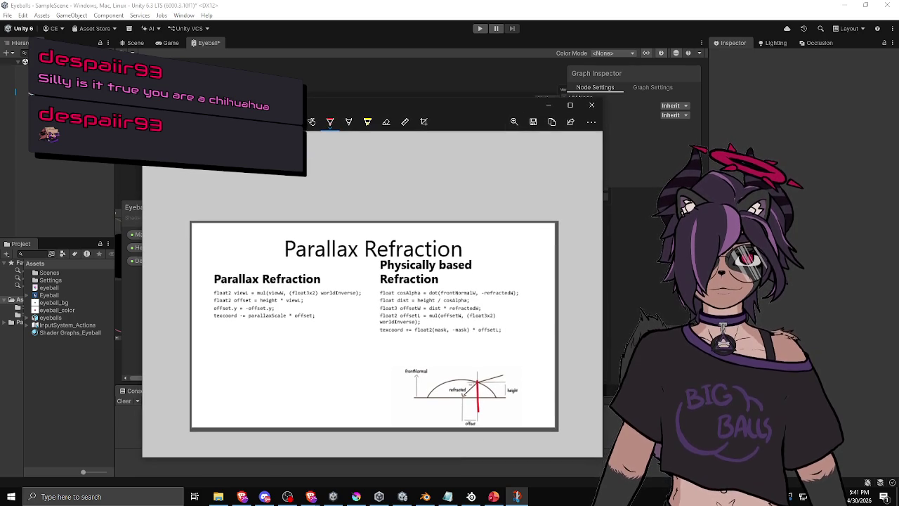
{"action": "left_click_drag", "start_coordinate": [421, 106], "coordinate": [411, 107]}
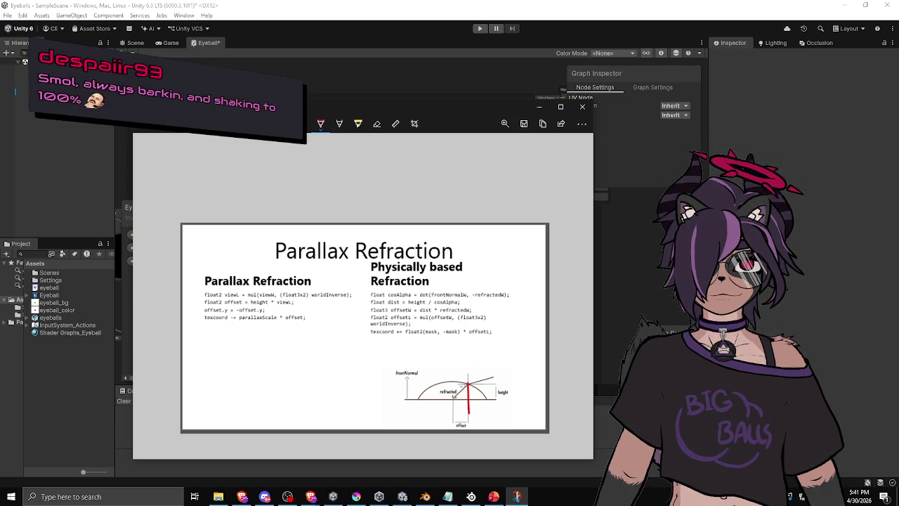
{"action": "key", "text": "alt+Tab"}
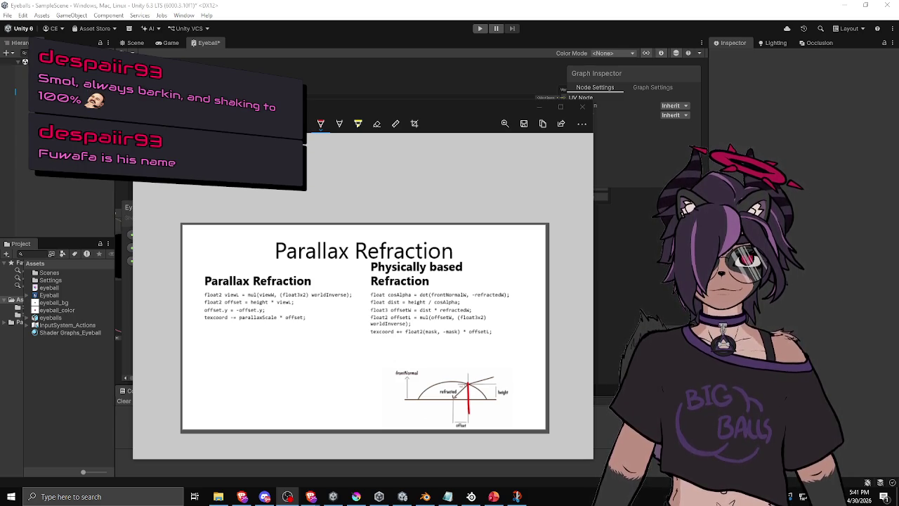
{"action": "mouse_move", "coordinate": [458, 109]}
{"action": "left_mouse_down"}
{"action": "mouse_move", "coordinate": [487, 109]}
{"action": "mouse_move", "coordinate": [498, 99]}
{"action": "left_mouse_up"}
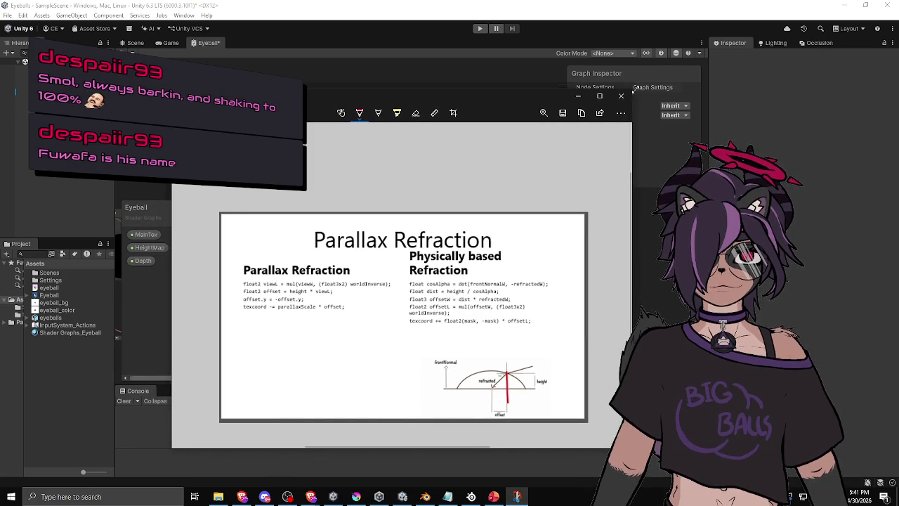
{"action": "left_click", "coordinate": [625, 95]}
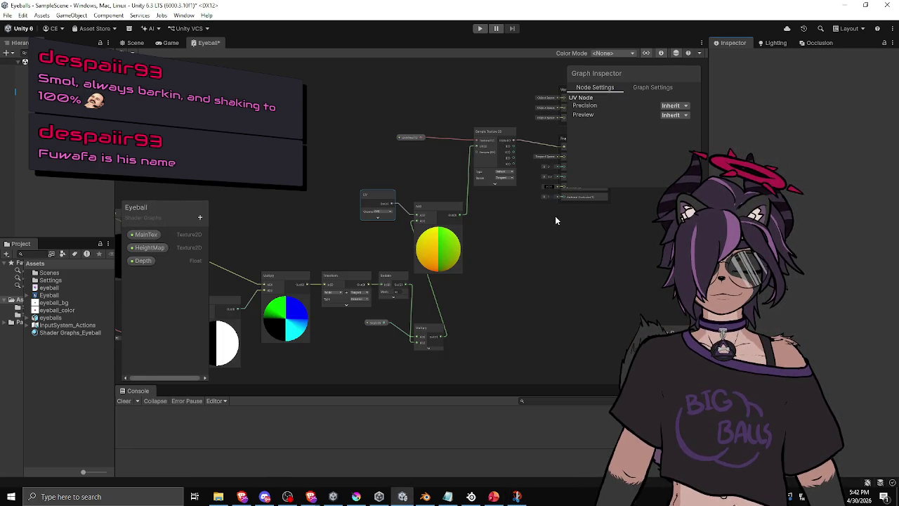
{"action": "scroll", "coordinate": [403, 213], "scroll_direction": "down", "scroll_amount": 5}
{"action": "left_click_drag", "start_coordinate": [403, 213], "coordinate": [520, 245]}
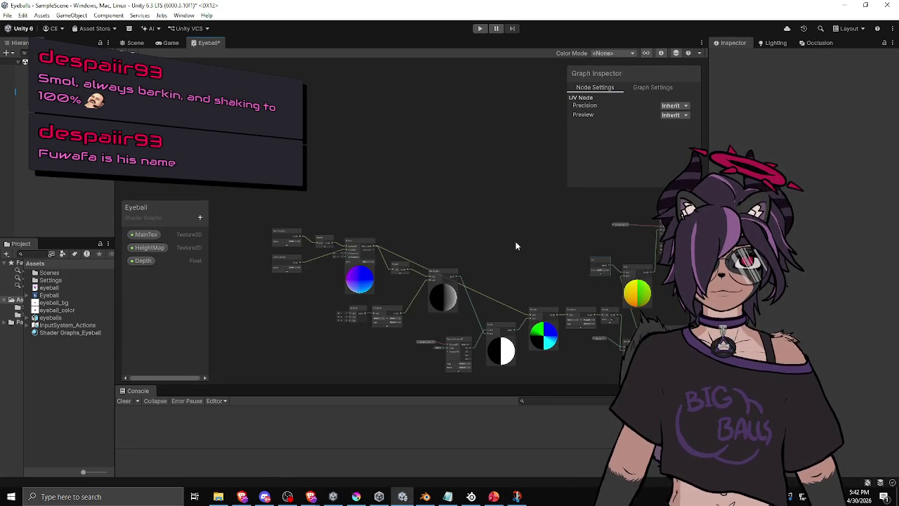
Step: Wire the Dot Product output into the far-right node, save, and check the sphere in Scene
{"action": "scroll", "coordinate": [345, 257], "scroll_direction": "up", "scroll_amount": 3}
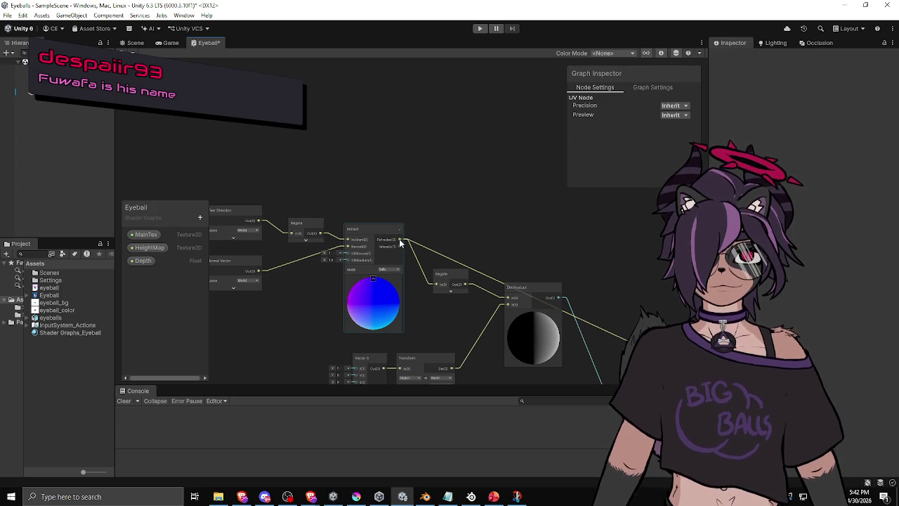
{"action": "scroll", "coordinate": [491, 215], "scroll_direction": "down", "scroll_amount": 2}
{"action": "left_click_drag", "start_coordinate": [525, 215], "coordinate": [352, 243]}
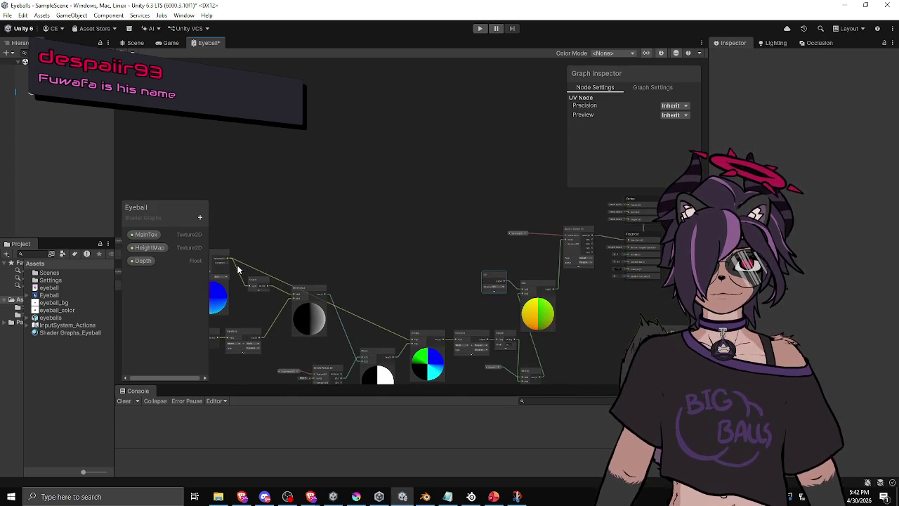
{"action": "mouse_move", "coordinate": [232, 260]}
{"action": "left_mouse_down"}
{"action": "mouse_move", "coordinate": [432, 237]}
{"action": "mouse_move", "coordinate": [297, 253]}
{"action": "left_mouse_up"}
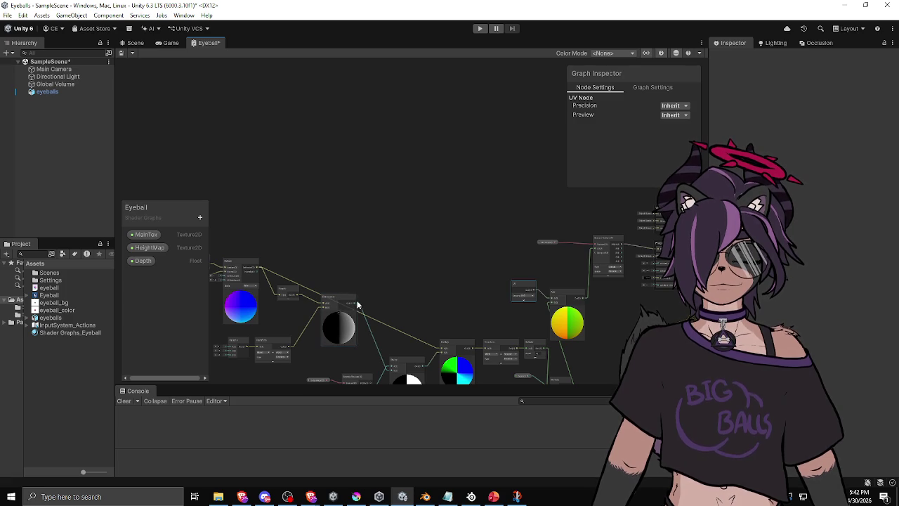
{"action": "mouse_move", "coordinate": [356, 307]}
{"action": "left_mouse_down"}
{"action": "mouse_move", "coordinate": [376, 288]}
{"action": "mouse_move", "coordinate": [580, 237]}
{"action": "mouse_move", "coordinate": [594, 260]}
{"action": "left_mouse_up"}
{"action": "key", "text": "ctrl+s"}
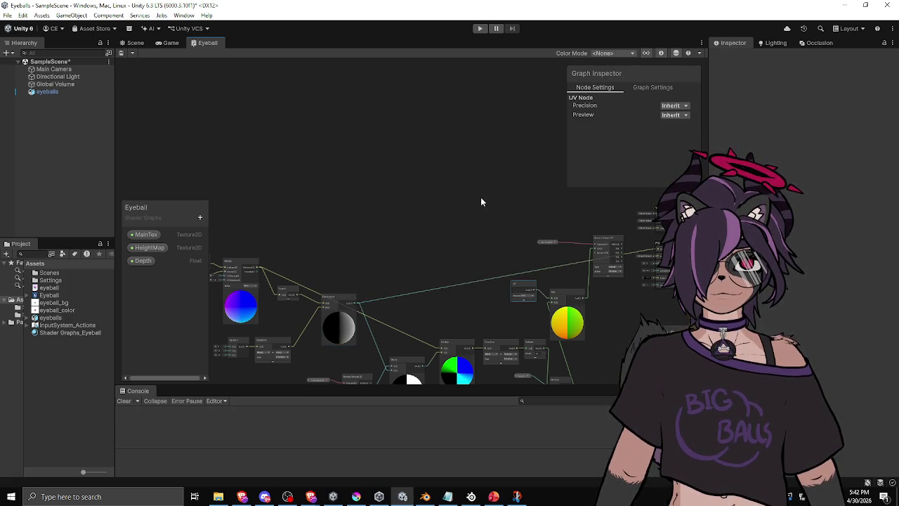
{"action": "left_click", "coordinate": [134, 43]}
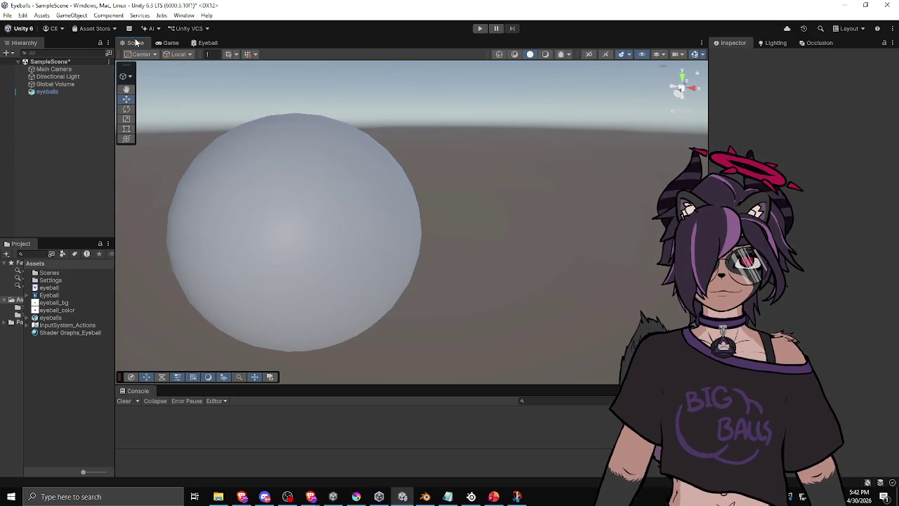
{"action": "mouse_move", "coordinate": [316, 200]}
{"action": "left_mouse_down"}
{"action": "mouse_move", "coordinate": [337, 194]}
{"action": "mouse_move", "coordinate": [152, 210]}
{"action": "left_mouse_up"}
{"action": "scroll", "coordinate": [153, 210], "scroll_direction": "down", "scroll_amount": 3}
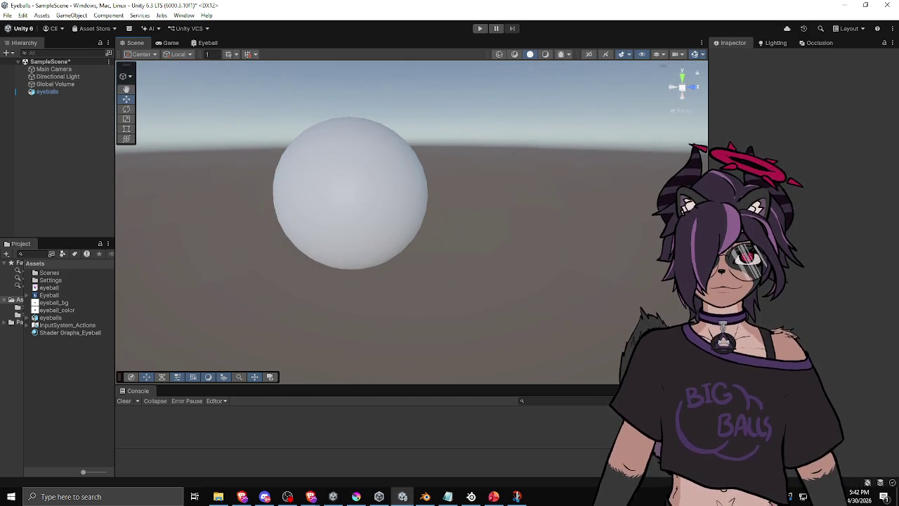
{"action": "mouse_move", "coordinate": [577, 185]}
{"action": "left_mouse_down"}
{"action": "mouse_move", "coordinate": [253, 191]}
{"action": "mouse_move", "coordinate": [290, 190]}
{"action": "left_mouse_up"}
{"action": "mouse_move", "coordinate": [324, 188]}
{"action": "left_mouse_down"}
{"action": "mouse_move", "coordinate": [274, 190]}
{"action": "mouse_move", "coordinate": [265, 201]}
{"action": "mouse_move", "coordinate": [279, 219]}
{"action": "mouse_move", "coordinate": [301, 221]}
{"action": "mouse_move", "coordinate": [259, 218]}
{"action": "mouse_move", "coordinate": [249, 206]}
{"action": "mouse_move", "coordinate": [311, 203]}
{"action": "mouse_move", "coordinate": [271, 204]}
{"action": "mouse_move", "coordinate": [252, 230]}
{"action": "mouse_move", "coordinate": [298, 231]}
{"action": "left_mouse_up"}
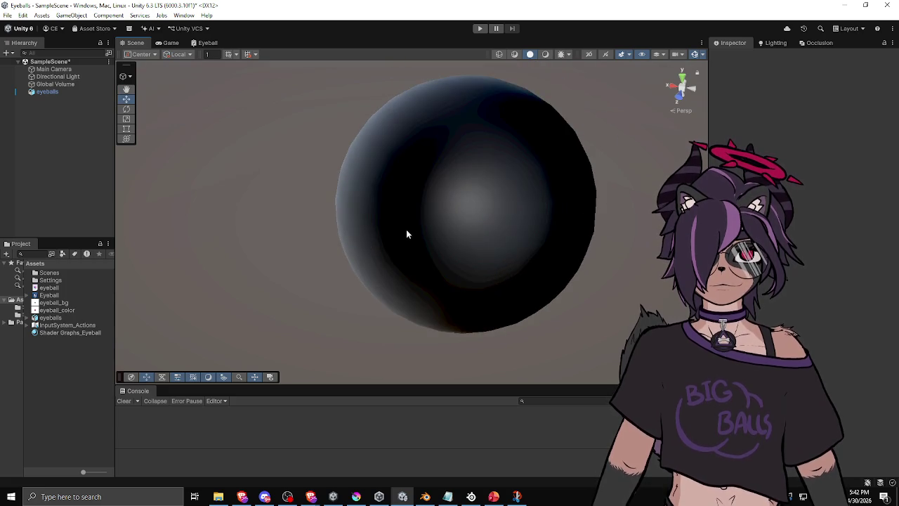
{"action": "mouse_move", "coordinate": [437, 207]}
{"action": "left_mouse_down"}
{"action": "mouse_move", "coordinate": [431, 191]}
{"action": "mouse_move", "coordinate": [428, 204]}
{"action": "mouse_move", "coordinate": [399, 181]}
{"action": "mouse_move", "coordinate": [423, 210]}
{"action": "mouse_move", "coordinate": [477, 180]}
{"action": "mouse_move", "coordinate": [410, 193]}
{"action": "mouse_move", "coordinate": [426, 204]}
{"action": "mouse_move", "coordinate": [501, 194]}
{"action": "mouse_move", "coordinate": [610, 205]}
{"action": "left_mouse_up"}
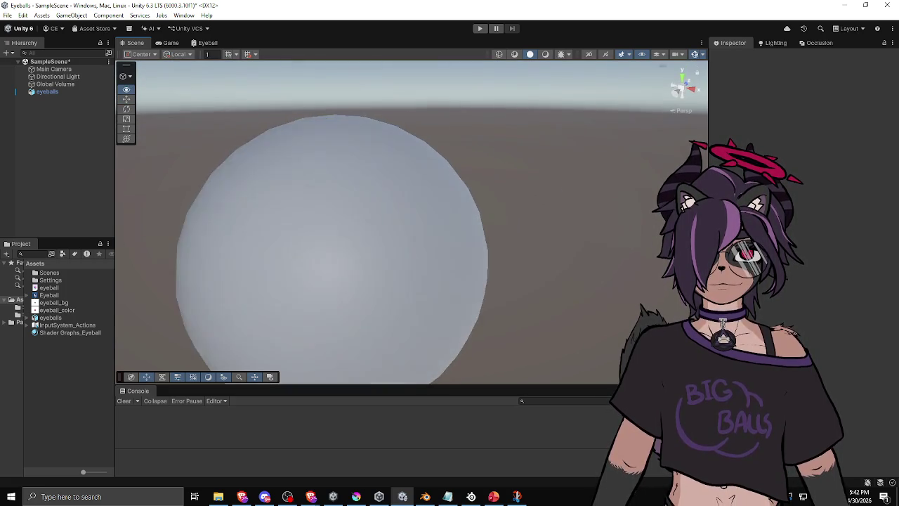
{"action": "mouse_move", "coordinate": [503, 254]}
{"action": "left_mouse_down"}
{"action": "mouse_move", "coordinate": [499, 201]}
{"action": "mouse_move", "coordinate": [610, 201]}
{"action": "mouse_move", "coordinate": [431, 240]}
{"action": "mouse_move", "coordinate": [460, 236]}
{"action": "mouse_move", "coordinate": [433, 239]}
{"action": "mouse_move", "coordinate": [451, 239]}
{"action": "mouse_move", "coordinate": [433, 237]}
{"action": "mouse_move", "coordinate": [454, 223]}
{"action": "mouse_move", "coordinate": [464, 228]}
{"action": "mouse_move", "coordinate": [396, 241]}
{"action": "mouse_move", "coordinate": [532, 210]}
{"action": "mouse_move", "coordinate": [295, 210]}
{"action": "mouse_move", "coordinate": [510, 200]}
{"action": "mouse_move", "coordinate": [393, 193]}
{"action": "mouse_move", "coordinate": [442, 216]}
{"action": "mouse_move", "coordinate": [407, 217]}
{"action": "mouse_move", "coordinate": [422, 194]}
{"action": "mouse_move", "coordinate": [483, 199]}
{"action": "mouse_move", "coordinate": [425, 201]}
{"action": "mouse_move", "coordinate": [451, 187]}
{"action": "mouse_move", "coordinate": [565, 185]}
{"action": "mouse_move", "coordinate": [517, 199]}
{"action": "left_mouse_up"}
{"action": "mouse_move", "coordinate": [435, 212]}
{"action": "left_mouse_down"}
{"action": "mouse_move", "coordinate": [541, 203]}
{"action": "mouse_move", "coordinate": [605, 210]}
{"action": "mouse_move", "coordinate": [572, 209]}
{"action": "mouse_move", "coordinate": [609, 209]}
{"action": "mouse_move", "coordinate": [585, 211]}
{"action": "mouse_move", "coordinate": [582, 193]}
{"action": "mouse_move", "coordinate": [615, 179]}
{"action": "mouse_move", "coordinate": [491, 212]}
{"action": "mouse_move", "coordinate": [335, 223]}
{"action": "mouse_move", "coordinate": [390, 204]}
{"action": "mouse_move", "coordinate": [316, 203]}
{"action": "mouse_move", "coordinate": [546, 201]}
{"action": "mouse_move", "coordinate": [541, 213]}
{"action": "mouse_move", "coordinate": [674, 212]}
{"action": "left_mouse_up"}
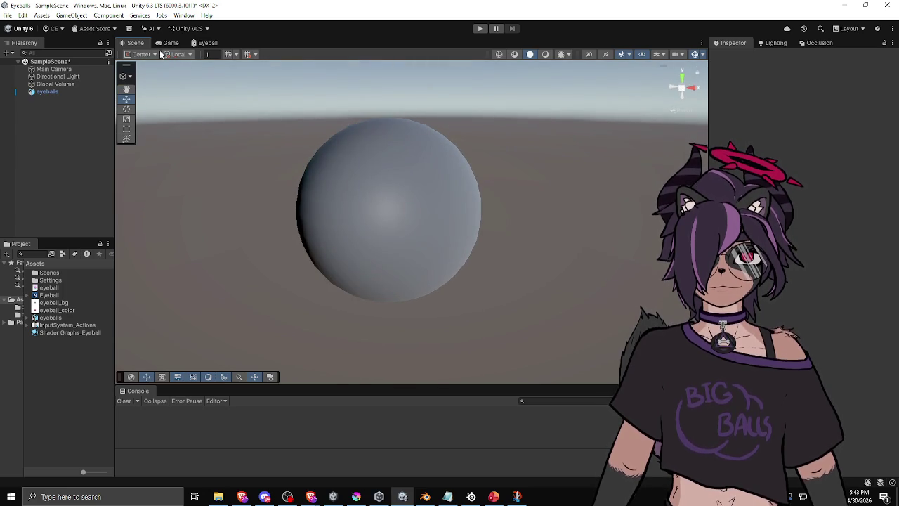
Step: Shift the HeightMap sampler left and add a One Minus node from its R output
{"action": "left_click", "coordinate": [208, 43]}
{"action": "scroll", "coordinate": [386, 288], "scroll_direction": "up", "scroll_amount": 6}
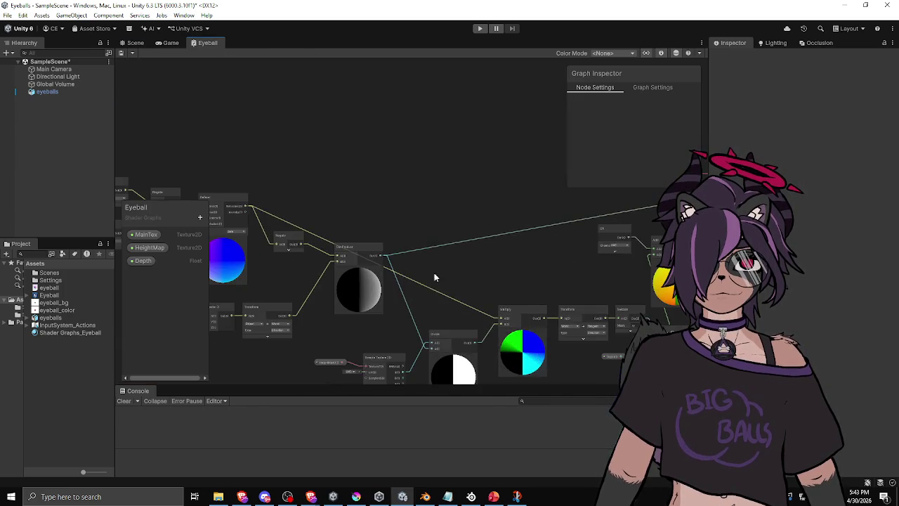
{"action": "scroll", "coordinate": [453, 198], "scroll_direction": "up", "scroll_amount": 2}
{"action": "left_click_drag", "start_coordinate": [357, 197], "coordinate": [483, 298]}
{"action": "left_click_drag", "start_coordinate": [422, 218], "coordinate": [222, 259]}
{"action": "left_click_drag", "start_coordinate": [259, 285], "coordinate": [322, 264]}
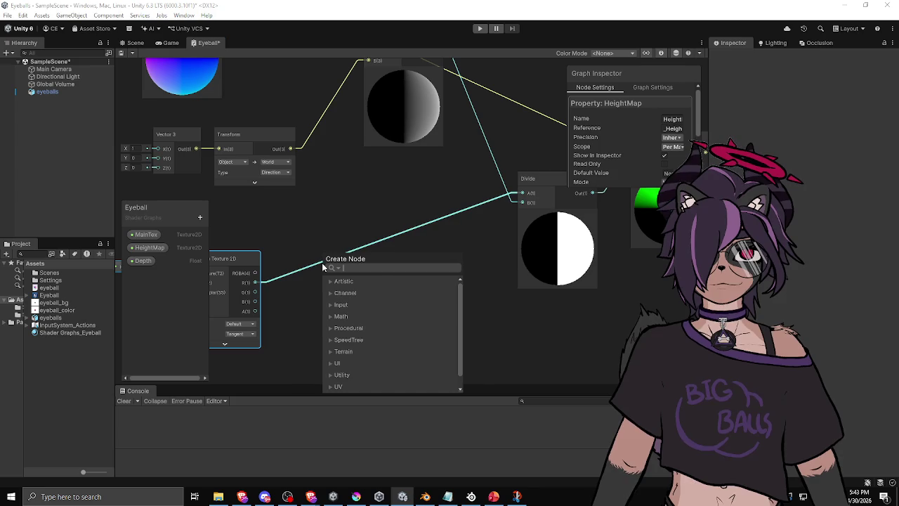
{"action": "type", "text": "one minus"}
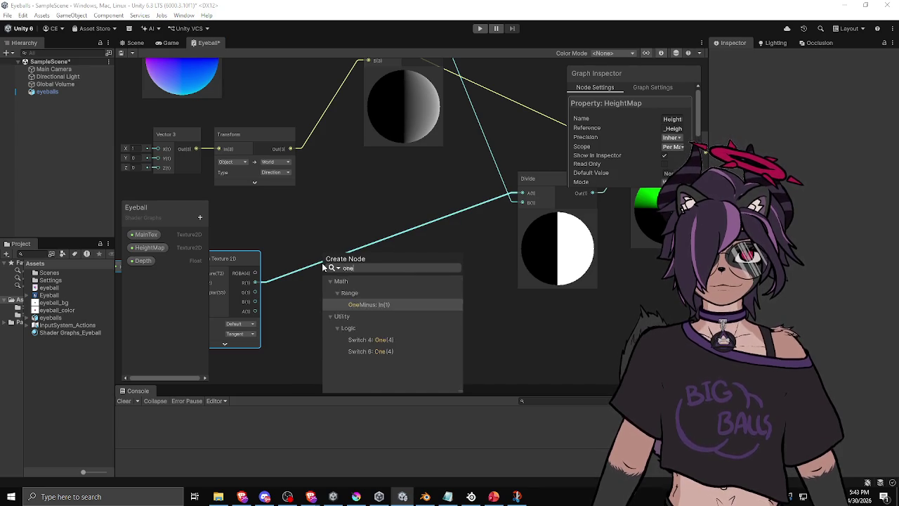
{"action": "key", "text": "Return"}
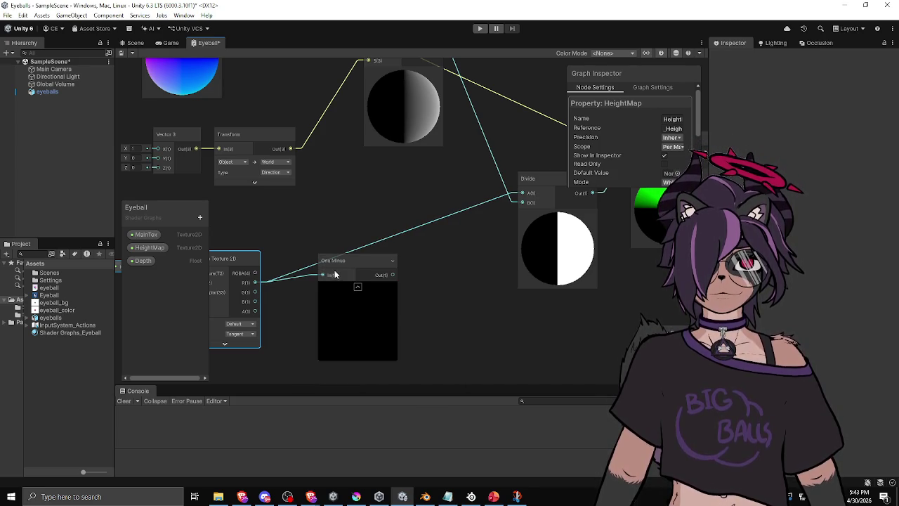
Step: Multiply Dot Product by One Minus, wire the result onward, and check the Scene
{"action": "left_click_drag", "start_coordinate": [413, 208], "coordinate": [355, 270]}
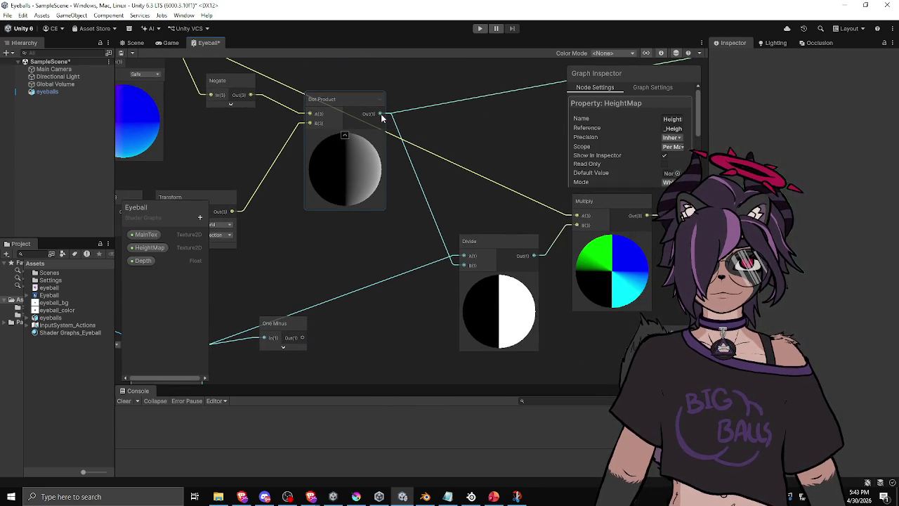
{"action": "left_click_drag", "start_coordinate": [406, 121], "coordinate": [455, 124]}
{"action": "type", "text": "mul"}
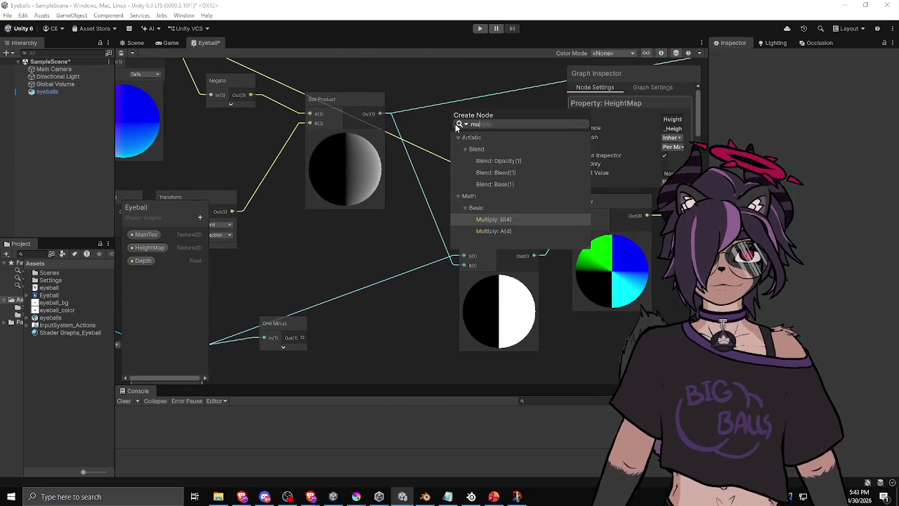
{"action": "key", "text": "Return"}
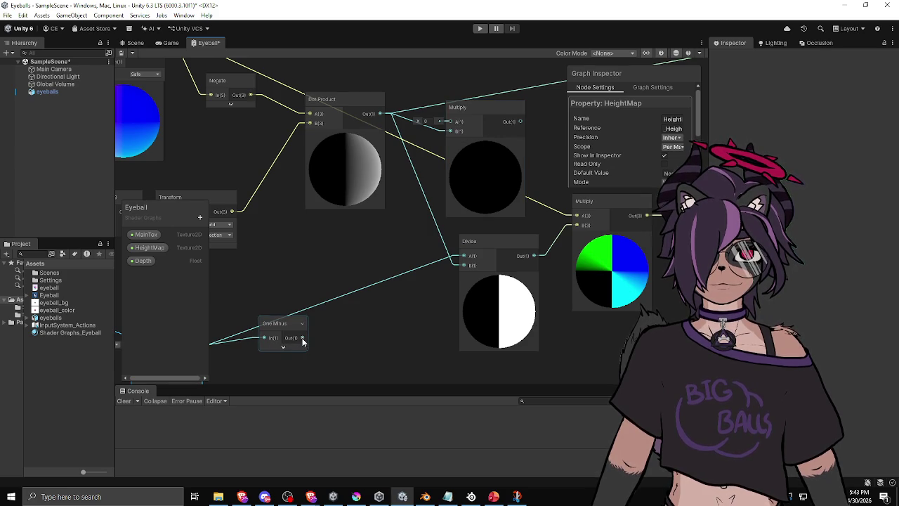
{"action": "mouse_move", "coordinate": [386, 121]}
{"action": "left_mouse_down"}
{"action": "mouse_move", "coordinate": [439, 123]}
{"action": "mouse_move", "coordinate": [395, 123]}
{"action": "left_mouse_up"}
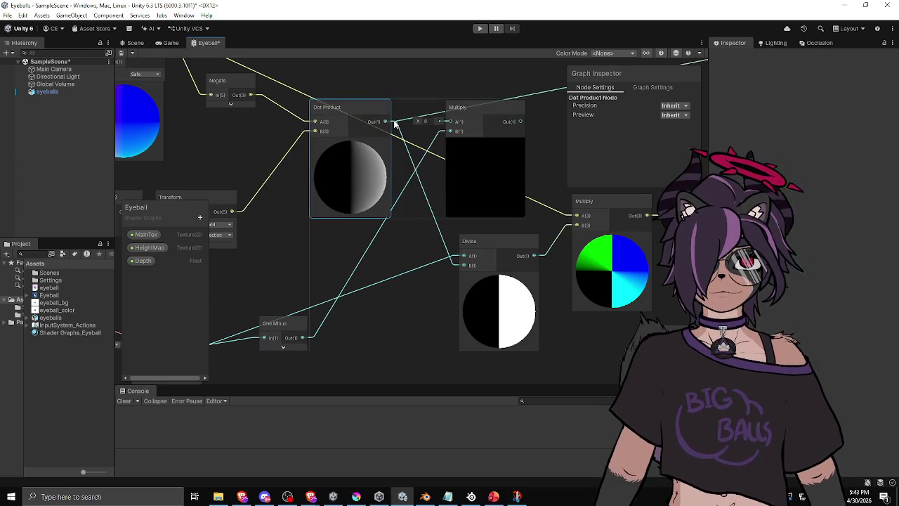
{"action": "scroll", "coordinate": [456, 123], "scroll_direction": "down", "scroll_amount": 5}
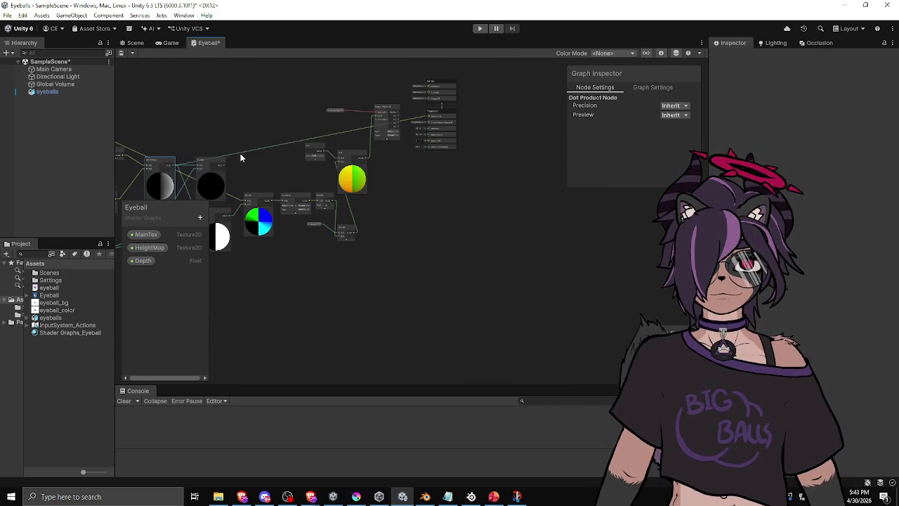
{"action": "left_click_drag", "start_coordinate": [224, 165], "coordinate": [431, 121]}
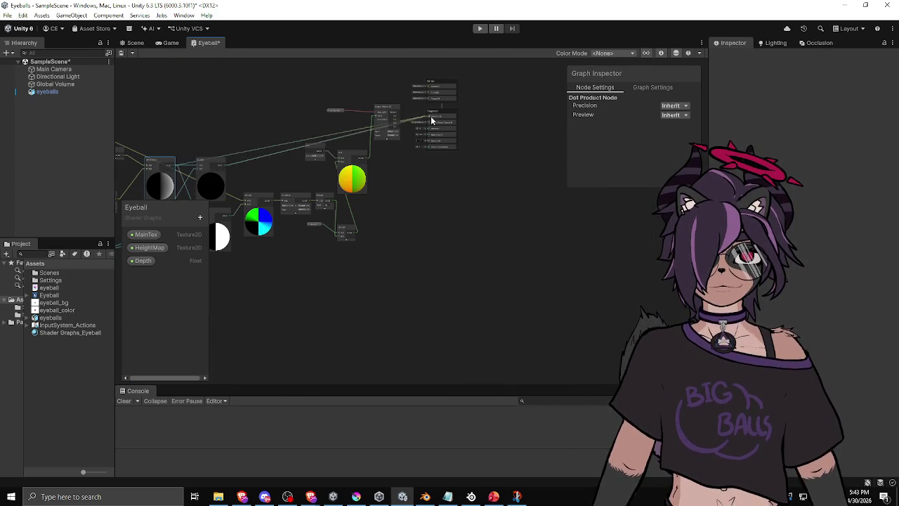
{"action": "left_click", "coordinate": [135, 43]}
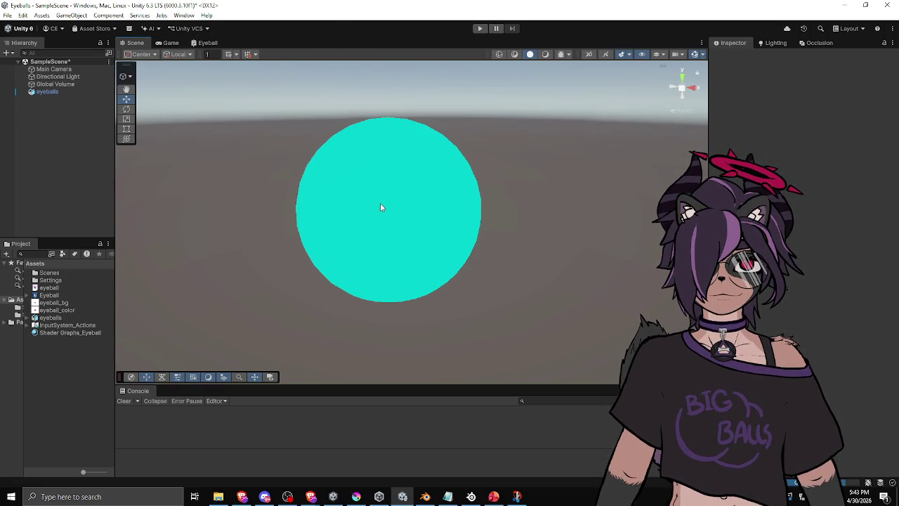
{"action": "mouse_move", "coordinate": [362, 227]}
{"action": "left_mouse_down", "text": "alt"}
{"action": "mouse_move", "coordinate": [387, 208]}
{"action": "mouse_move", "coordinate": [261, 171]}
{"action": "mouse_move", "coordinate": [481, 186]}
{"action": "mouse_move", "coordinate": [411, 225]}
{"action": "mouse_move", "coordinate": [365, 237]}
{"action": "mouse_move", "coordinate": [394, 207]}
{"action": "mouse_move", "coordinate": [487, 227]}
{"action": "mouse_move", "coordinate": [588, 226]}
{"action": "mouse_move", "coordinate": [489, 234]}
{"action": "mouse_move", "coordinate": [546, 236]}
{"action": "mouse_move", "coordinate": [535, 245]}
{"action": "mouse_move", "coordinate": [251, 275]}
{"action": "mouse_move", "coordinate": [408, 218]}
{"action": "mouse_move", "coordinate": [325, 220]}
{"action": "mouse_move", "coordinate": [424, 217]}
{"action": "left_mouse_up", "text": "alt"}
Step: Move the Dot Product node up-left, pan across the graph, then orbit the eyeball in Scene
{"action": "left_click", "coordinate": [204, 43]}
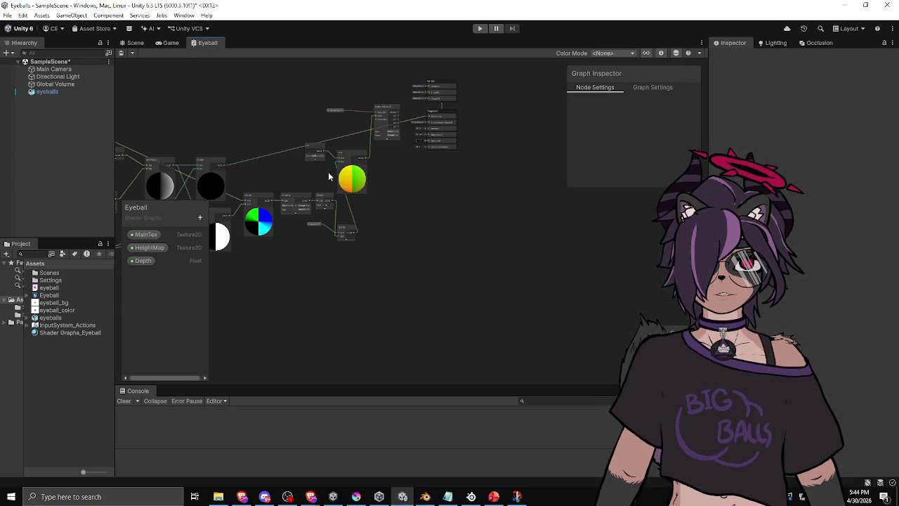
{"action": "scroll", "coordinate": [346, 181], "scroll_direction": "up", "scroll_amount": 8}
{"action": "left_click_drag", "start_coordinate": [323, 140], "coordinate": [306, 134]}
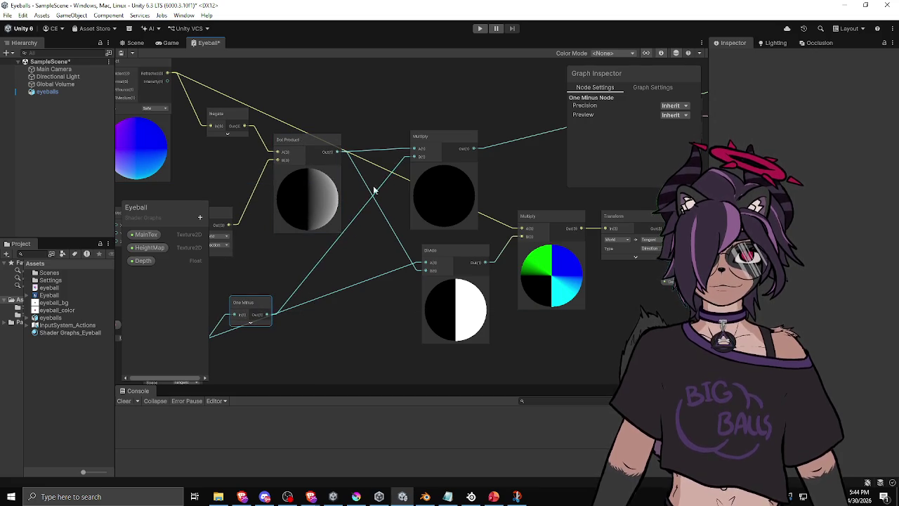
{"action": "left_click_drag", "start_coordinate": [477, 145], "coordinate": [258, 200]}
{"action": "mouse_move", "coordinate": [348, 180]}
{"action": "left_mouse_down"}
{"action": "mouse_move", "coordinate": [202, 215]}
{"action": "mouse_move", "coordinate": [466, 191]}
{"action": "left_mouse_up"}
{"action": "mouse_move", "coordinate": [284, 205]}
{"action": "left_mouse_down"}
{"action": "mouse_move", "coordinate": [446, 160]}
{"action": "mouse_move", "coordinate": [486, 125]}
{"action": "left_mouse_up"}
{"action": "left_click_drag", "start_coordinate": [411, 229], "coordinate": [257, 252]}
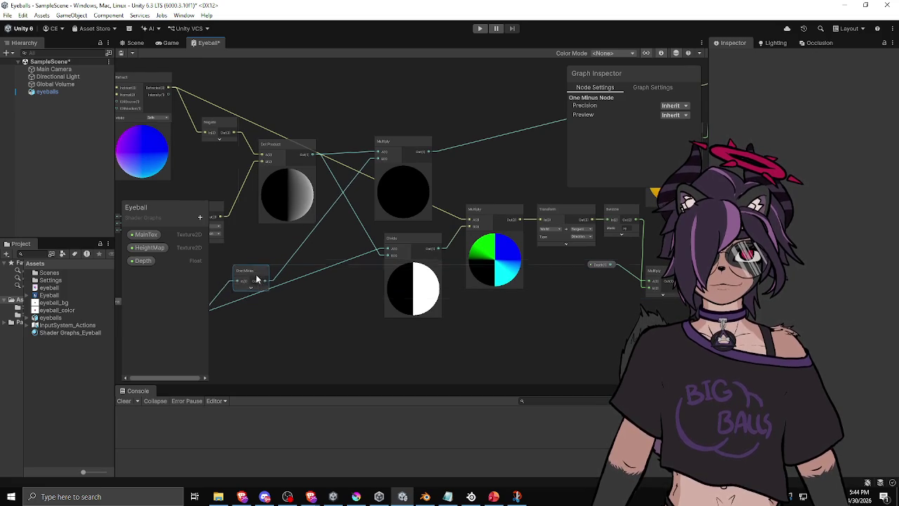
{"action": "mouse_move", "coordinate": [254, 279]}
{"action": "left_mouse_down"}
{"action": "mouse_move", "coordinate": [394, 233]}
{"action": "mouse_move", "coordinate": [386, 238]}
{"action": "left_mouse_up"}
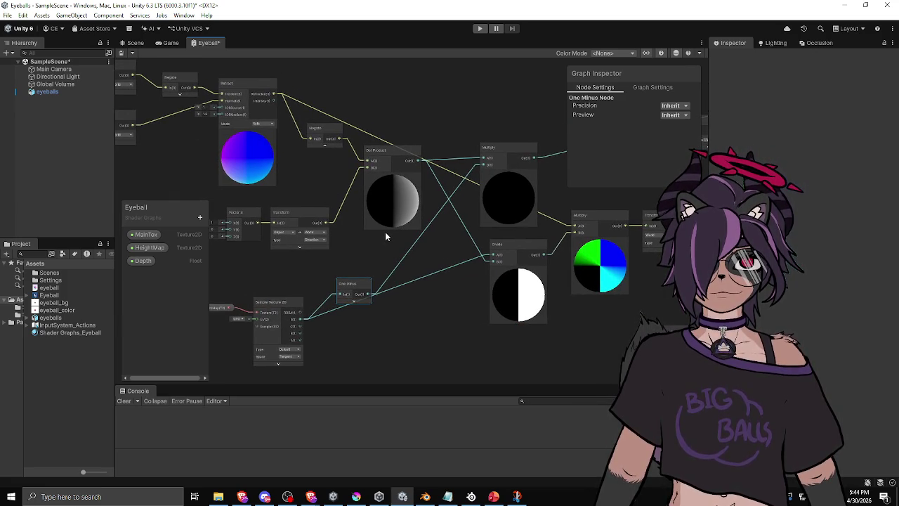
{"action": "left_click", "coordinate": [134, 43]}
{"action": "mouse_move", "coordinate": [367, 200]}
{"action": "left_mouse_down"}
{"action": "mouse_move", "coordinate": [365, 217]}
{"action": "mouse_move", "coordinate": [367, 183]}
{"action": "mouse_move", "coordinate": [424, 180]}
{"action": "mouse_move", "coordinate": [329, 198]}
{"action": "mouse_move", "coordinate": [553, 188]}
{"action": "mouse_move", "coordinate": [508, 201]}
{"action": "mouse_move", "coordinate": [598, 203]}
{"action": "mouse_move", "coordinate": [397, 215]}
{"action": "mouse_move", "coordinate": [403, 220]}
{"action": "mouse_move", "coordinate": [335, 184]}
{"action": "mouse_move", "coordinate": [315, 194]}
{"action": "mouse_move", "coordinate": [305, 216]}
{"action": "mouse_move", "coordinate": [442, 181]}
{"action": "mouse_move", "coordinate": [470, 235]}
{"action": "mouse_move", "coordinate": [473, 276]}
{"action": "mouse_move", "coordinate": [459, 325]}
{"action": "mouse_move", "coordinate": [381, 341]}
{"action": "mouse_move", "coordinate": [288, 287]}
{"action": "mouse_move", "coordinate": [299, 235]}
{"action": "mouse_move", "coordinate": [351, 199]}
{"action": "mouse_move", "coordinate": [482, 189]}
{"action": "left_mouse_up"}
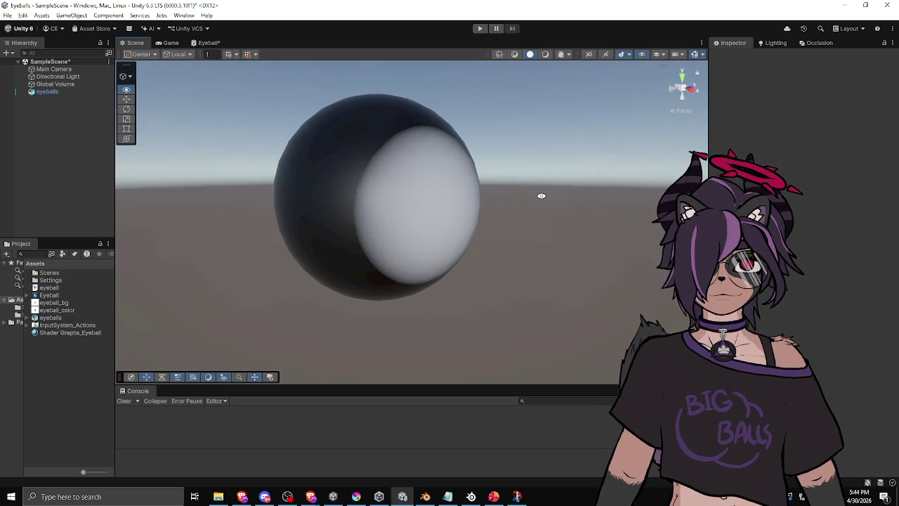
{"action": "mouse_move", "coordinate": [542, 195]}
{"action": "left_mouse_down"}
{"action": "mouse_move", "coordinate": [301, 217]}
{"action": "mouse_move", "coordinate": [271, 253]}
{"action": "mouse_move", "coordinate": [306, 274]}
{"action": "mouse_move", "coordinate": [387, 293]}
{"action": "mouse_move", "coordinate": [519, 277]}
{"action": "mouse_move", "coordinate": [638, 224]}
{"action": "mouse_move", "coordinate": [295, 257]}
{"action": "mouse_move", "coordinate": [269, 235]}
{"action": "mouse_move", "coordinate": [400, 209]}
{"action": "mouse_move", "coordinate": [590, 203]}
{"action": "mouse_move", "coordinate": [380, 223]}
{"action": "mouse_move", "coordinate": [361, 215]}
{"action": "mouse_move", "coordinate": [527, 208]}
{"action": "mouse_move", "coordinate": [421, 211]}
{"action": "mouse_move", "coordinate": [480, 203]}
{"action": "mouse_move", "coordinate": [389, 225]}
{"action": "mouse_move", "coordinate": [489, 212]}
{"action": "mouse_move", "coordinate": [473, 234]}
{"action": "mouse_move", "coordinate": [407, 236]}
{"action": "left_mouse_up"}
{"action": "scroll", "coordinate": [476, 226], "scroll_direction": "up", "scroll_amount": 5}
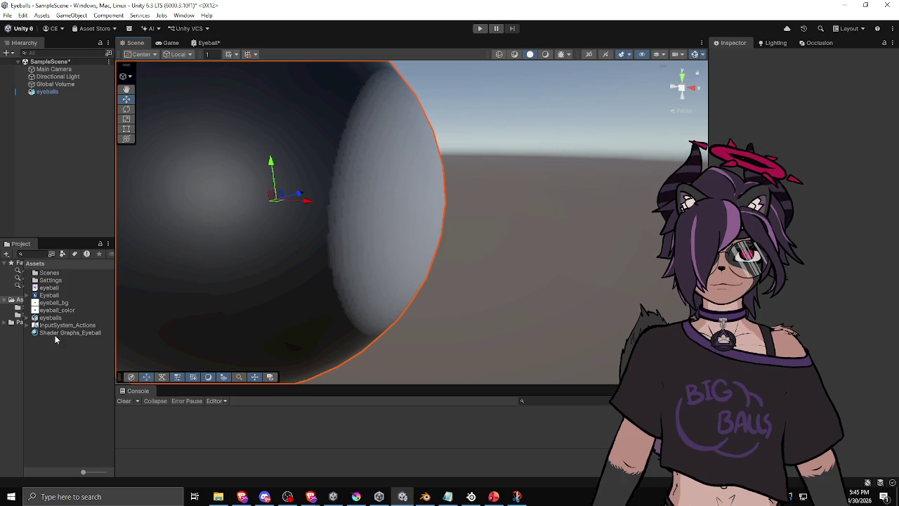
Step: Set the Shader Graphs_Eyeball material's Depth to 0.2 and orbit the sphere to inspect shading
{"action": "left_click", "coordinate": [55, 335]}
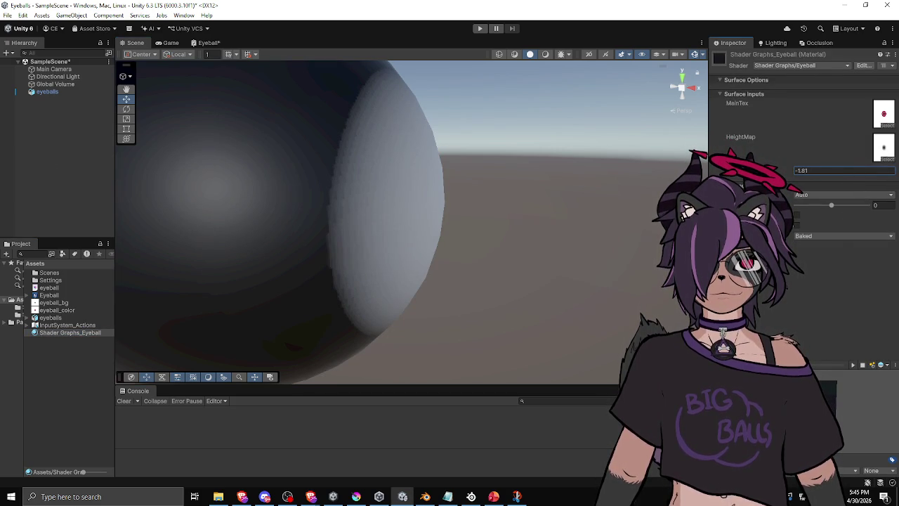
{"action": "mouse_move", "coordinate": [513, 214]}
{"action": "left_mouse_down"}
{"action": "mouse_move", "coordinate": [421, 215]}
{"action": "mouse_move", "coordinate": [468, 211]}
{"action": "left_mouse_up"}
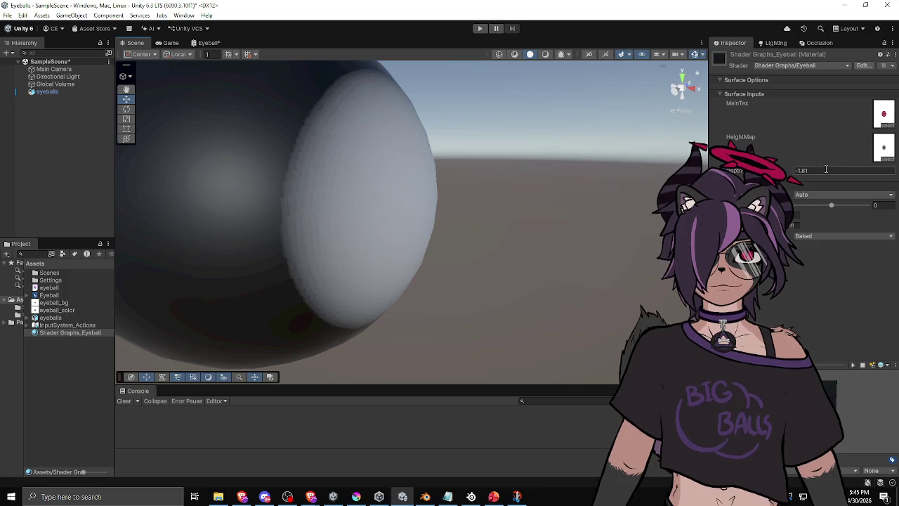
{"action": "mouse_move", "coordinate": [604, 203]}
{"action": "left_mouse_down"}
{"action": "mouse_move", "coordinate": [418, 211]}
{"action": "mouse_move", "coordinate": [538, 201]}
{"action": "mouse_move", "coordinate": [351, 220]}
{"action": "mouse_move", "coordinate": [523, 211]}
{"action": "mouse_move", "coordinate": [389, 223]}
{"action": "mouse_move", "coordinate": [490, 211]}
{"action": "left_mouse_up"}
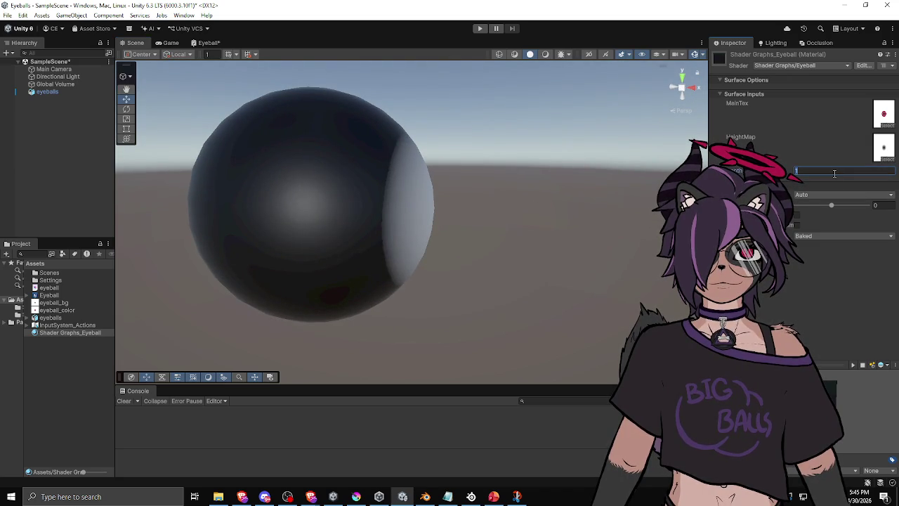
{"action": "type", "text": "0.2"}
{"action": "mouse_move", "coordinate": [435, 211]}
{"action": "left_mouse_down"}
{"action": "mouse_move", "coordinate": [333, 224]}
{"action": "mouse_move", "coordinate": [429, 213]}
{"action": "mouse_move", "coordinate": [215, 207]}
{"action": "mouse_move", "coordinate": [378, 200]}
{"action": "mouse_move", "coordinate": [315, 246]}
{"action": "mouse_move", "coordinate": [423, 243]}
{"action": "mouse_move", "coordinate": [366, 246]}
{"action": "mouse_move", "coordinate": [304, 235]}
{"action": "mouse_move", "coordinate": [292, 207]}
{"action": "mouse_move", "coordinate": [479, 200]}
{"action": "mouse_move", "coordinate": [445, 227]}
{"action": "mouse_move", "coordinate": [477, 246]}
{"action": "mouse_move", "coordinate": [494, 226]}
{"action": "left_mouse_up"}
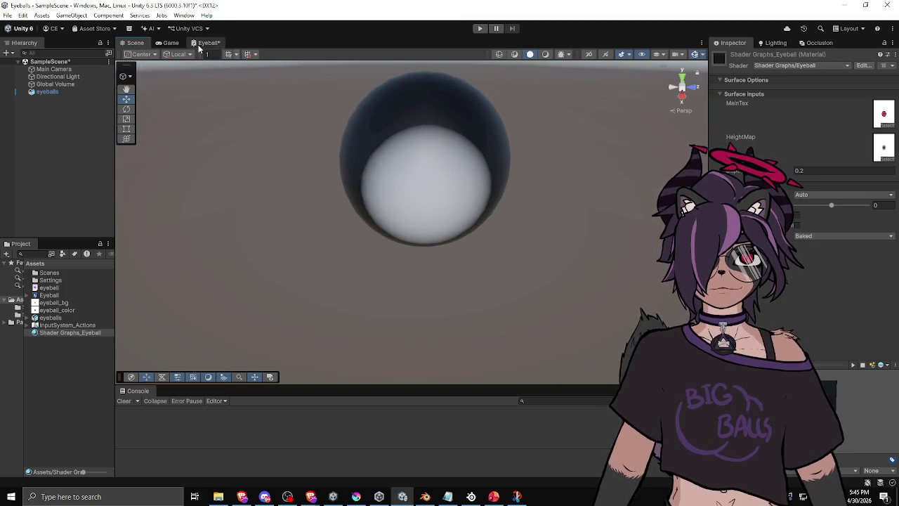
{"action": "left_click", "coordinate": [207, 43]}
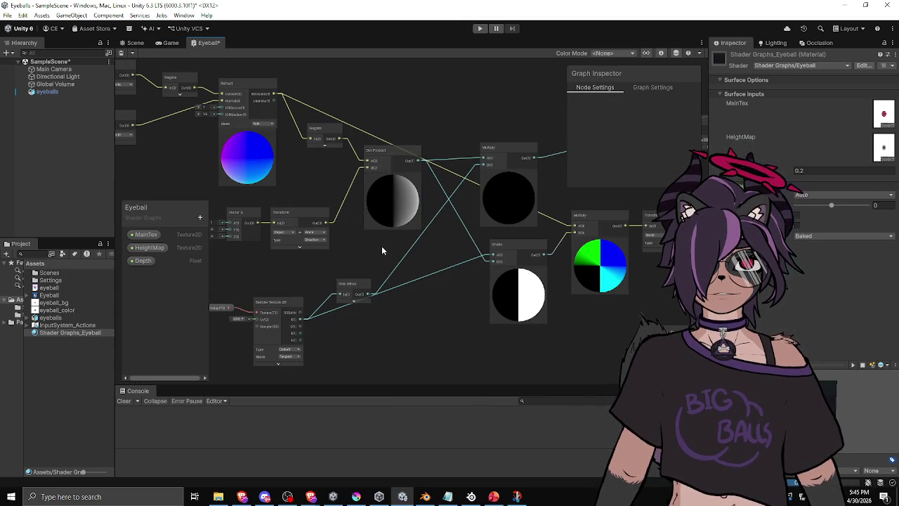
Step: Reposition Divide, One Minus and Sample Texture 2D, with One Minus beside the collapsed Dot Product
{"action": "scroll", "coordinate": [380, 237], "scroll_direction": "down", "scroll_amount": 3}
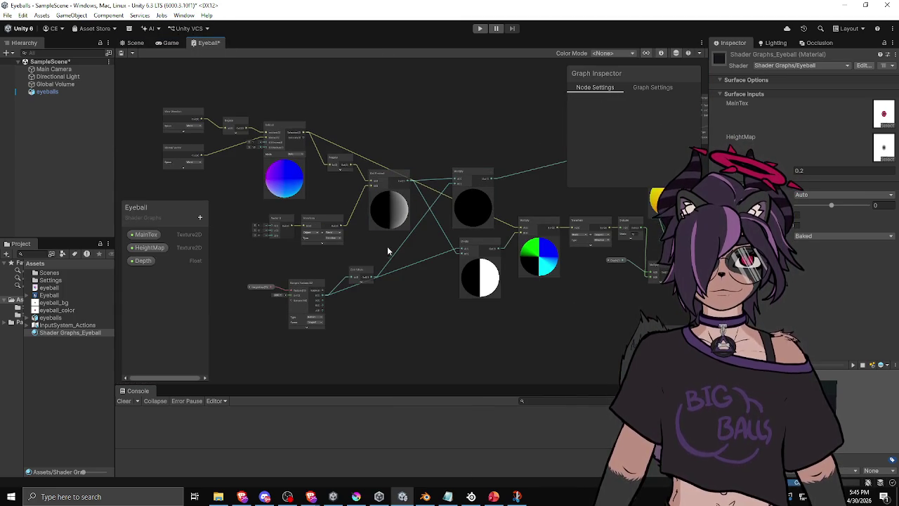
{"action": "scroll", "coordinate": [379, 234], "scroll_direction": "up", "scroll_amount": 3}
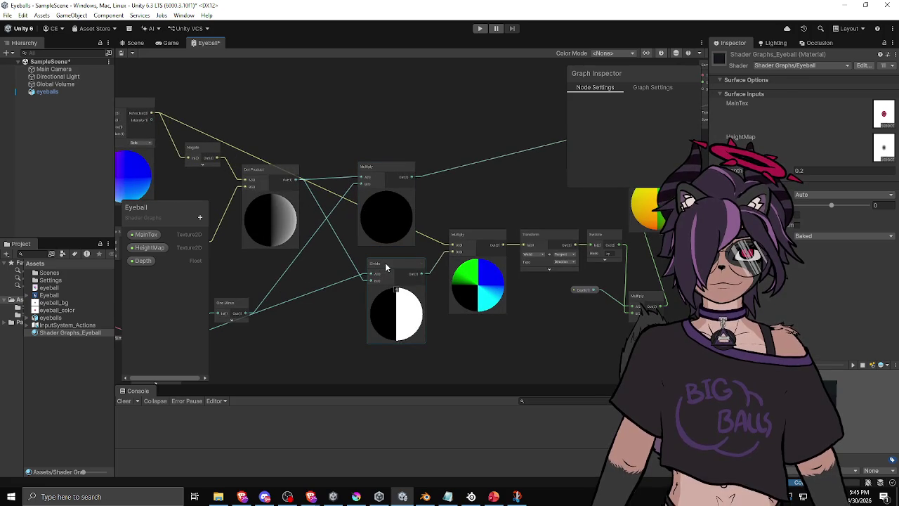
{"action": "left_click_drag", "start_coordinate": [403, 264], "coordinate": [401, 273]}
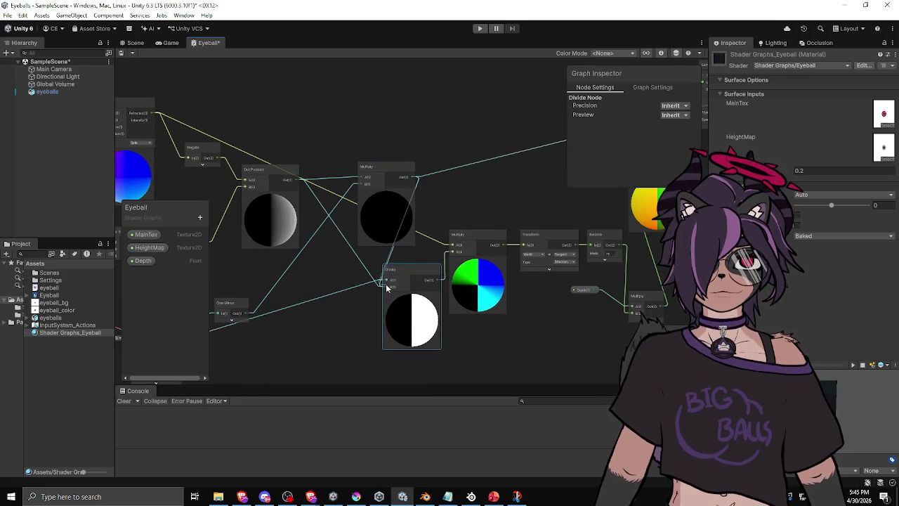
{"action": "left_click_drag", "start_coordinate": [288, 302], "coordinate": [292, 290]}
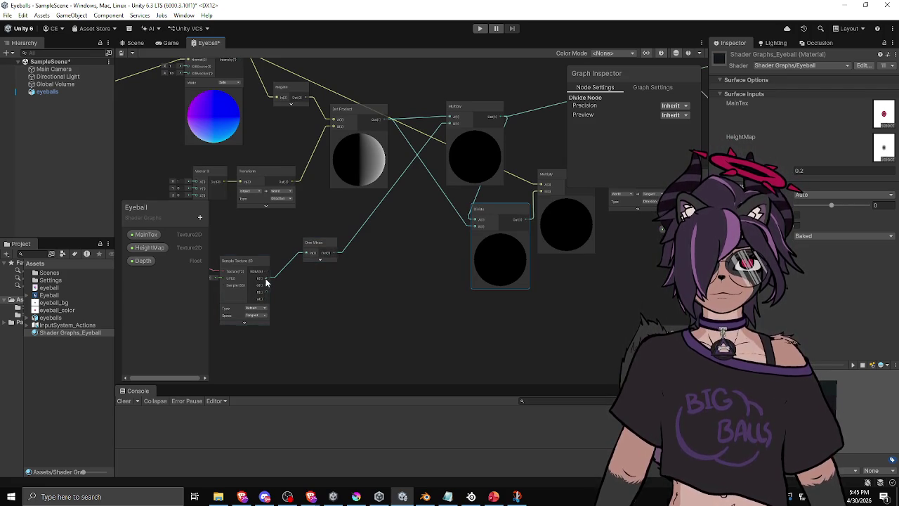
{"action": "left_click_drag", "start_coordinate": [320, 247], "coordinate": [322, 241]}
{"action": "left_click_drag", "start_coordinate": [250, 261], "coordinate": [241, 260]}
{"action": "mouse_move", "coordinate": [315, 239]}
{"action": "left_mouse_down"}
{"action": "mouse_move", "coordinate": [420, 157]}
{"action": "mouse_move", "coordinate": [413, 153]}
{"action": "left_mouse_up"}
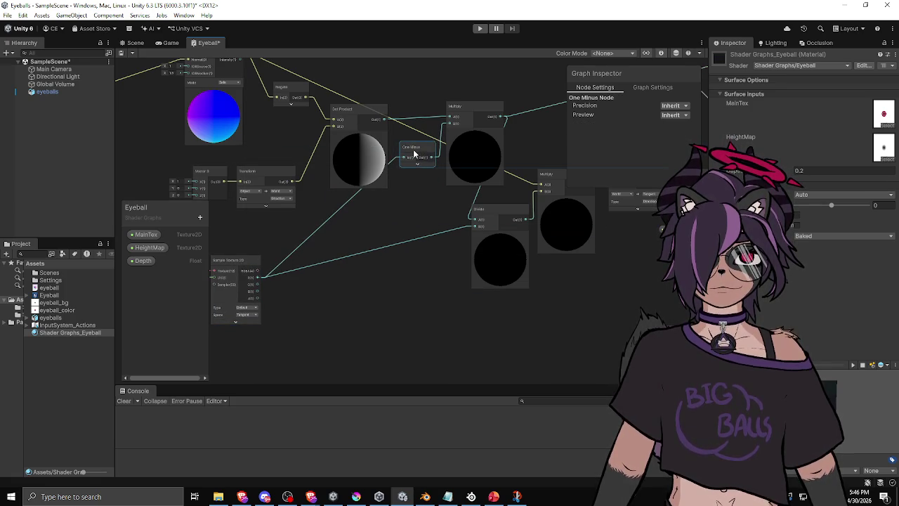
{"action": "left_click", "coordinate": [357, 112]}
{"action": "left_click", "coordinate": [357, 136]}
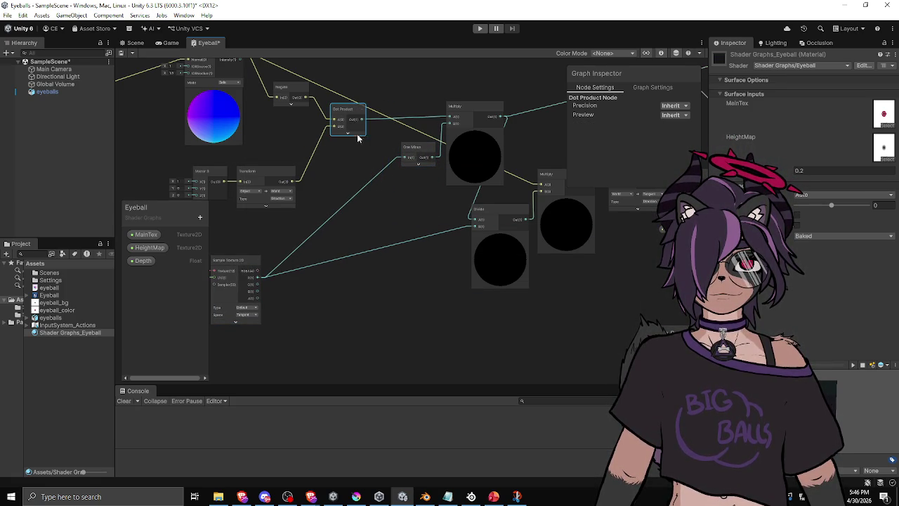
Step: Pan across the graph to the Vertex and Fragment outputs, then view the Scene
{"action": "left_click_drag", "start_coordinate": [355, 82], "coordinate": [412, 113]}
{"action": "left_click_drag", "start_coordinate": [411, 191], "coordinate": [296, 180]}
{"action": "left_click_drag", "start_coordinate": [521, 169], "coordinate": [275, 181]}
{"action": "left_click_drag", "start_coordinate": [321, 163], "coordinate": [204, 295]}
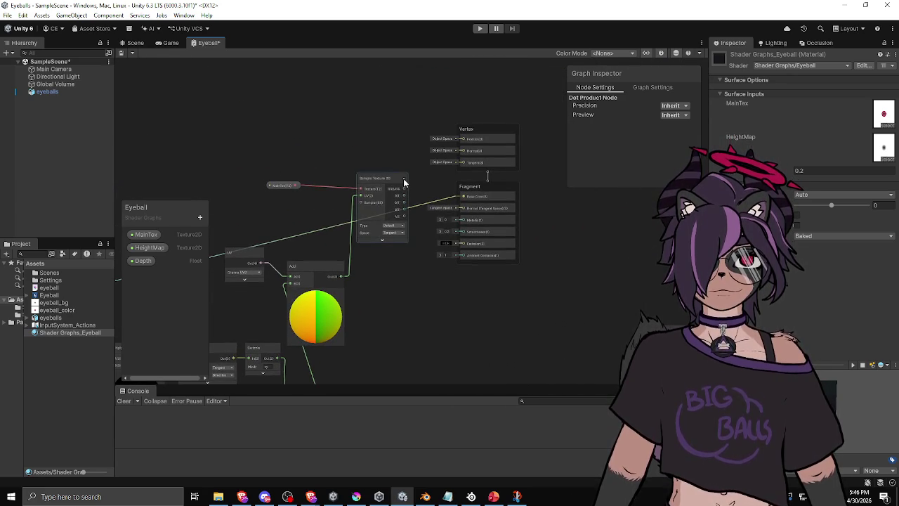
{"action": "left_click_drag", "start_coordinate": [271, 243], "coordinate": [505, 172]}
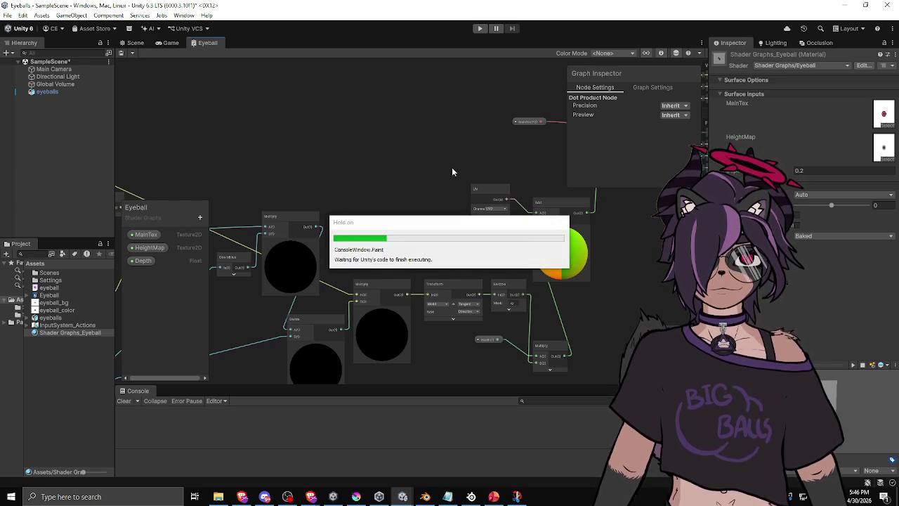
{"action": "left_click", "coordinate": [134, 43]}
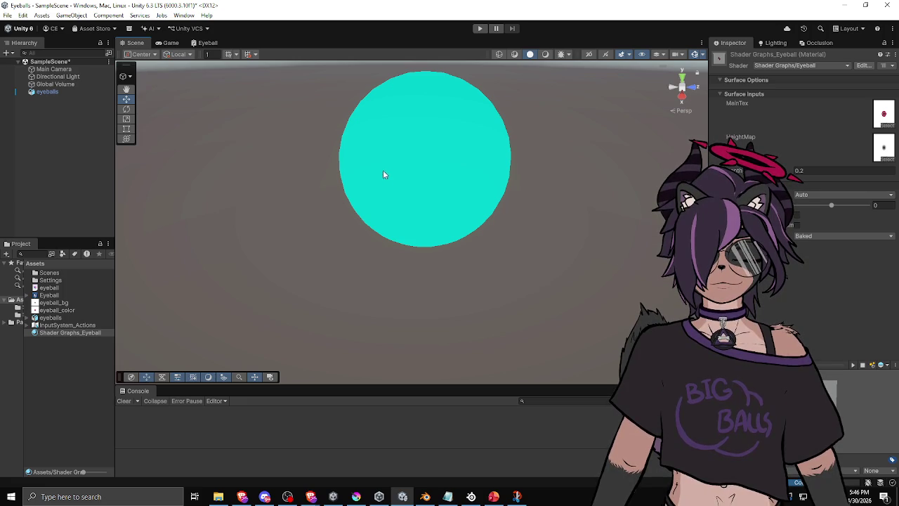
Step: Orbit and zoom the Scene view to inspect the compiled pink-iris eyeball
{"action": "mouse_move", "coordinate": [357, 153]}
{"action": "left_mouse_down"}
{"action": "mouse_move", "coordinate": [315, 156]}
{"action": "mouse_move", "coordinate": [474, 124]}
{"action": "mouse_move", "coordinate": [298, 154]}
{"action": "mouse_move", "coordinate": [395, 127]}
{"action": "mouse_move", "coordinate": [369, 160]}
{"action": "mouse_move", "coordinate": [556, 171]}
{"action": "mouse_move", "coordinate": [369, 285]}
{"action": "mouse_move", "coordinate": [261, 197]}
{"action": "mouse_move", "coordinate": [344, 105]}
{"action": "left_mouse_up"}
{"action": "scroll", "coordinate": [451, 176], "scroll_direction": "up", "scroll_amount": 3}
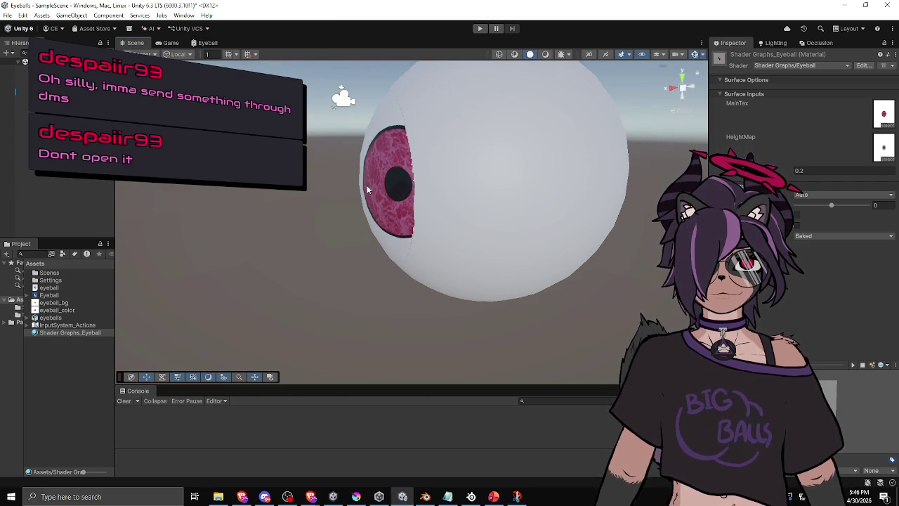
{"action": "left_click_drag", "start_coordinate": [365, 184], "coordinate": [506, 175]}
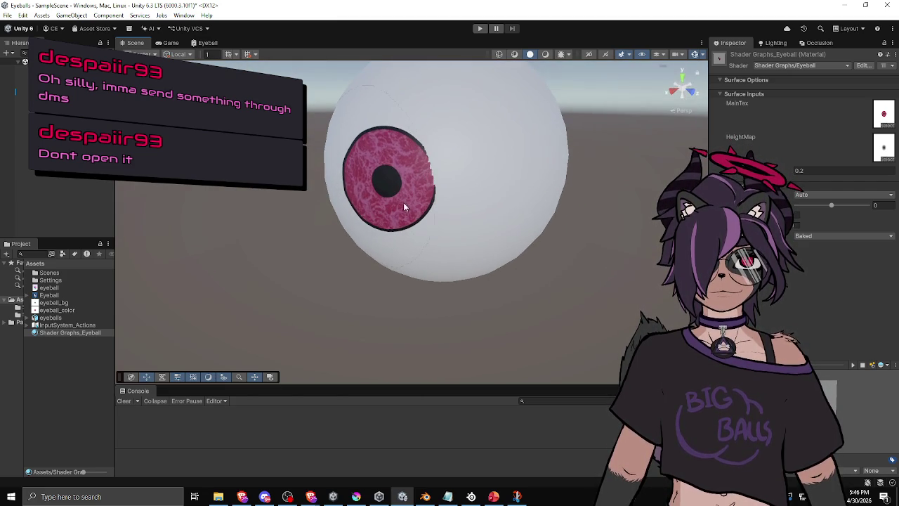
Step: Set the eyeball material's Depth to 0.1, then bring the Transform and Swizzle nodes into view
{"action": "left_click", "coordinate": [832, 169]}
{"action": "type", "text": "0.1"}
{"action": "mouse_move", "coordinate": [446, 186]}
{"action": "left_mouse_down"}
{"action": "mouse_move", "coordinate": [454, 204]}
{"action": "mouse_move", "coordinate": [393, 190]}
{"action": "left_mouse_up"}
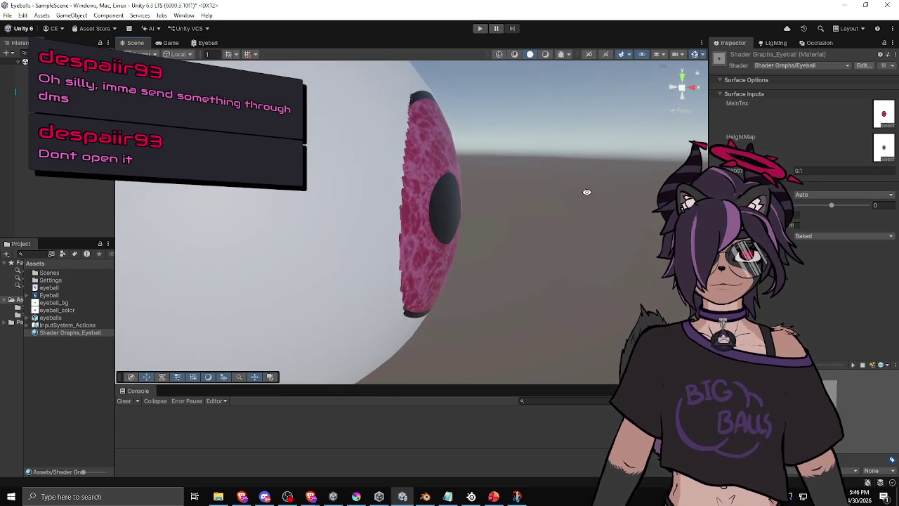
{"action": "left_click", "coordinate": [198, 42]}
{"action": "left_click_drag", "start_coordinate": [473, 247], "coordinate": [418, 196]}
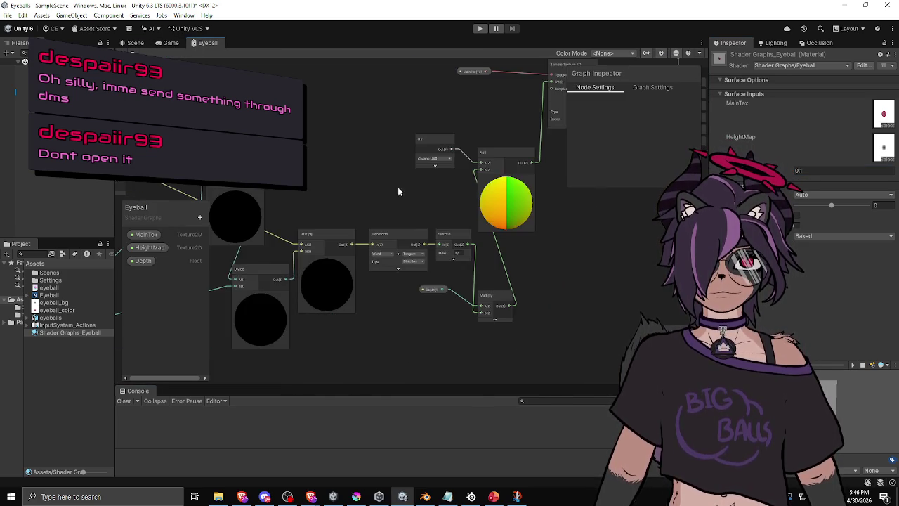
Step: Connect the UV output to the Add node's A input
{"action": "scroll", "coordinate": [501, 298], "scroll_direction": "up", "scroll_amount": 3}
{"action": "scroll", "coordinate": [459, 211], "scroll_direction": "down", "scroll_amount": 1}
{"action": "left_click_drag", "start_coordinate": [457, 218], "coordinate": [469, 118]}
{"action": "mouse_move", "coordinate": [428, 87]}
{"action": "left_mouse_down"}
{"action": "mouse_move", "coordinate": [471, 120]}
{"action": "mouse_move", "coordinate": [472, 137]}
{"action": "left_mouse_up"}
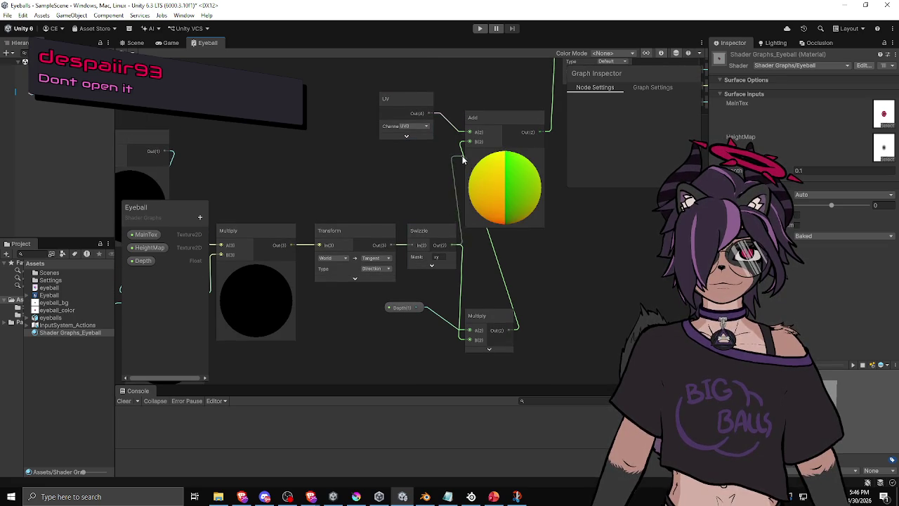
Step: Delete the Multiply node using Depth, move the Depth node aside, and check the eyeball
{"action": "left_click", "coordinate": [475, 315]}
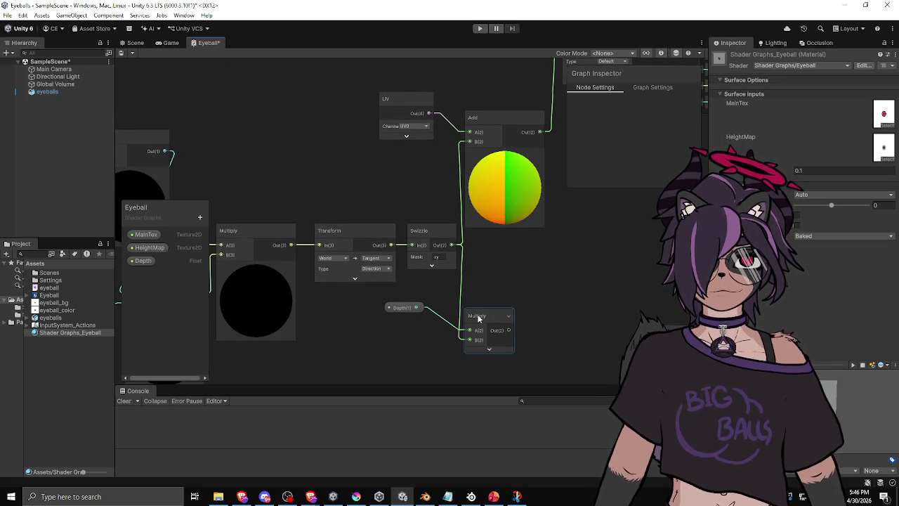
{"action": "key", "text": "Delete"}
{"action": "left_click", "coordinate": [400, 306]}
{"action": "left_click_drag", "start_coordinate": [400, 307], "coordinate": [319, 346]}
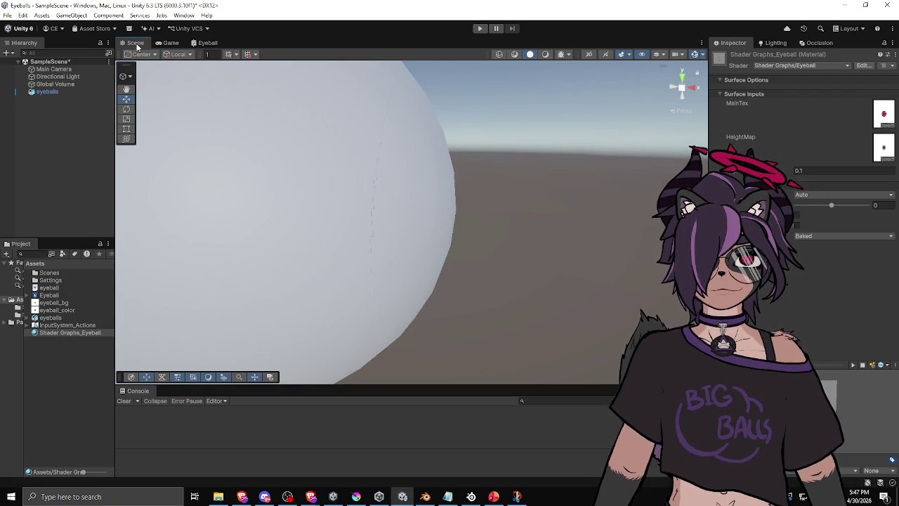
{"action": "mouse_move", "coordinate": [456, 165]}
{"action": "left_mouse_down"}
{"action": "mouse_move", "coordinate": [250, 173]}
{"action": "mouse_move", "coordinate": [436, 172]}
{"action": "mouse_move", "coordinate": [285, 173]}
{"action": "mouse_move", "coordinate": [411, 207]}
{"action": "mouse_move", "coordinate": [327, 222]}
{"action": "mouse_move", "coordinate": [345, 201]}
{"action": "mouse_move", "coordinate": [301, 200]}
{"action": "mouse_move", "coordinate": [364, 289]}
{"action": "mouse_move", "coordinate": [566, 258]}
{"action": "mouse_move", "coordinate": [450, 239]}
{"action": "left_mouse_up"}
{"action": "left_click", "coordinate": [209, 42]}
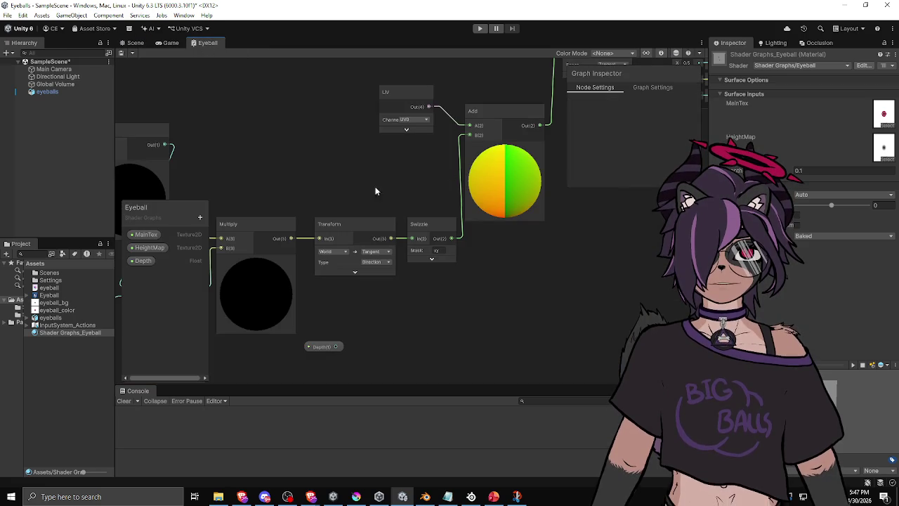
Step: Move the One Minus and Multiply nodes down-left together and collapse Multiply's preview
{"action": "scroll", "coordinate": [360, 188], "scroll_direction": "down", "scroll_amount": 3}
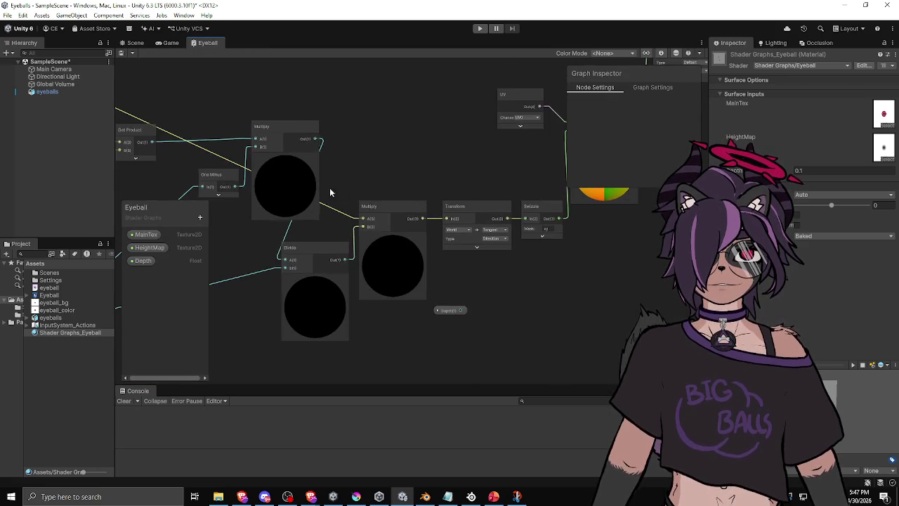
{"action": "scroll", "coordinate": [275, 139], "scroll_direction": "down", "scroll_amount": 1}
{"action": "scroll", "coordinate": [275, 138], "scroll_direction": "down", "scroll_amount": 1}
{"action": "left_click_drag", "start_coordinate": [274, 139], "coordinate": [492, 146]}
{"action": "left_click", "coordinate": [403, 174]}
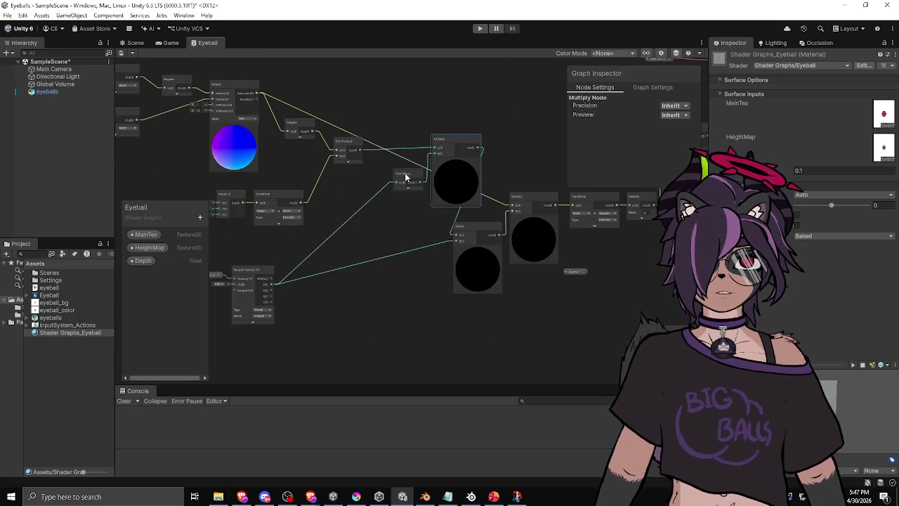
{"action": "left_click", "coordinate": [454, 141]}
{"action": "left_click", "coordinate": [406, 177]}
{"action": "left_click", "coordinate": [458, 143], "text": "shift"}
{"action": "mouse_move", "coordinate": [458, 142]}
{"action": "left_mouse_down"}
{"action": "mouse_move", "coordinate": [411, 164]}
{"action": "mouse_move", "coordinate": [408, 179]}
{"action": "left_mouse_up"}
{"action": "left_click", "coordinate": [403, 180]}
Step: Shift the Sample Texture 2D and HeightMap nodes right, then bring up the Parallax Refraction slide
{"action": "left_click_drag", "start_coordinate": [385, 217], "coordinate": [479, 222]}
{"action": "mouse_move", "coordinate": [346, 279]}
{"action": "left_mouse_down"}
{"action": "mouse_move", "coordinate": [383, 283]}
{"action": "mouse_move", "coordinate": [374, 284]}
{"action": "left_mouse_up"}
{"action": "left_click_drag", "start_coordinate": [313, 280], "coordinate": [336, 285]}
{"action": "left_click", "coordinate": [463, 256]}
{"action": "key", "text": "a"}
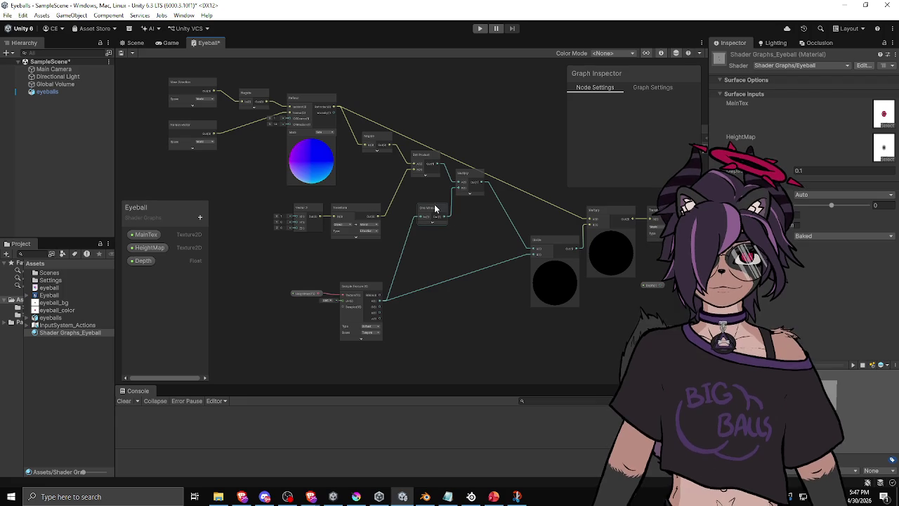
{"action": "key", "text": "alt+Tab"}
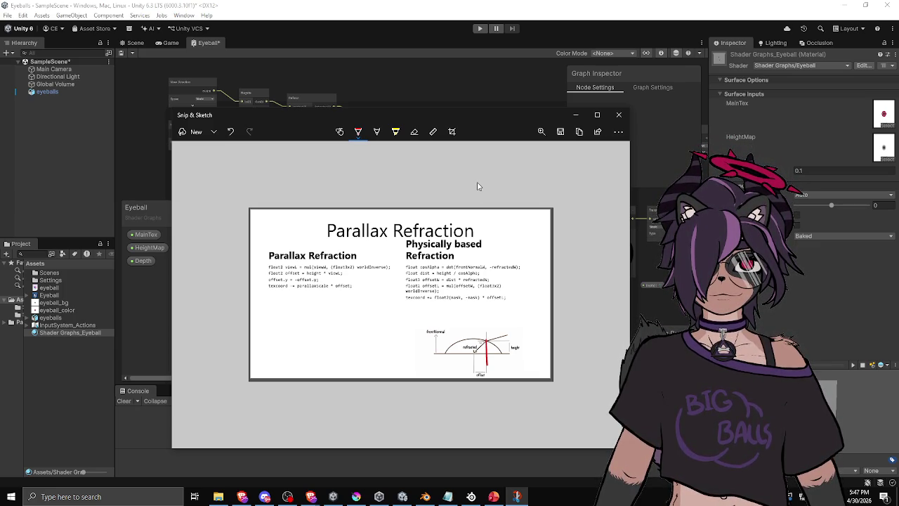
Step: Minimize the Snip & Sketch window holding the reference slide
{"action": "left_click", "coordinate": [506, 102]}
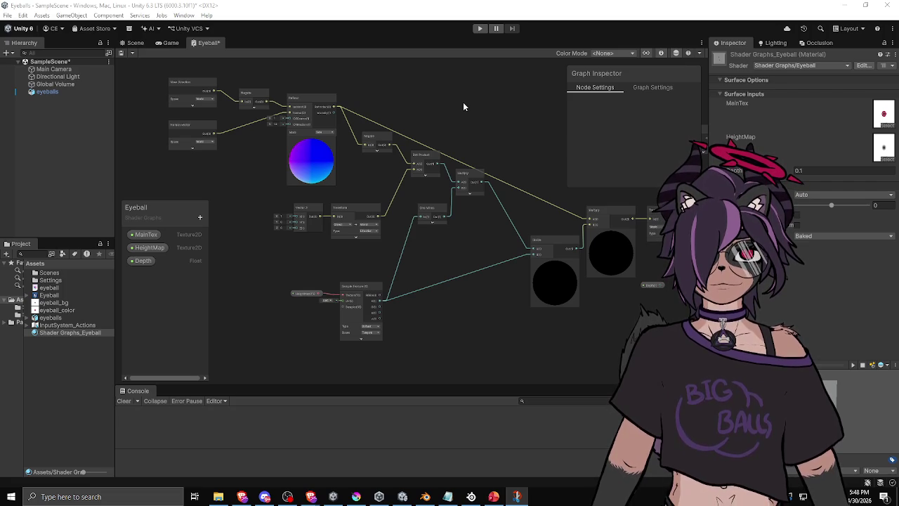
{"action": "scroll", "coordinate": [436, 188], "scroll_direction": "up", "scroll_amount": 3}
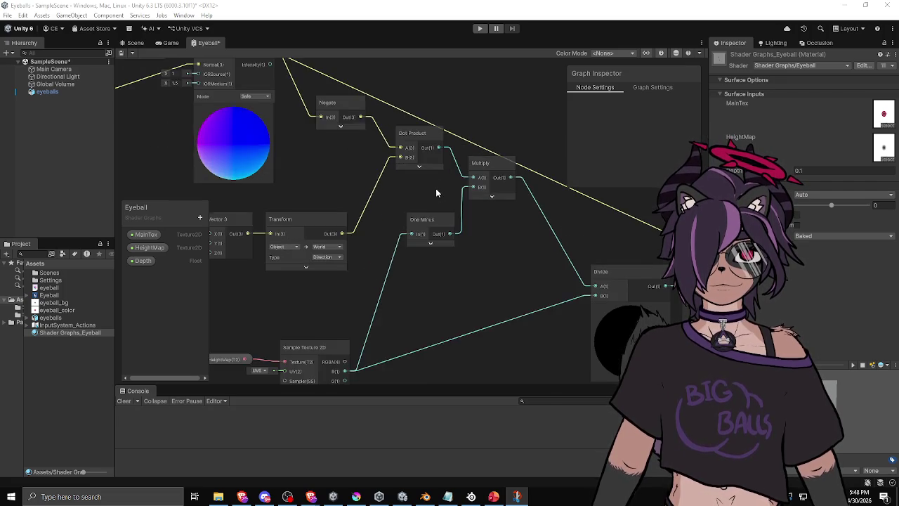
{"action": "scroll", "coordinate": [436, 181], "scroll_direction": "down", "scroll_amount": 2}
{"action": "left_click_drag", "start_coordinate": [435, 180], "coordinate": [307, 190]}
{"action": "left_click_drag", "start_coordinate": [481, 154], "coordinate": [335, 169]}
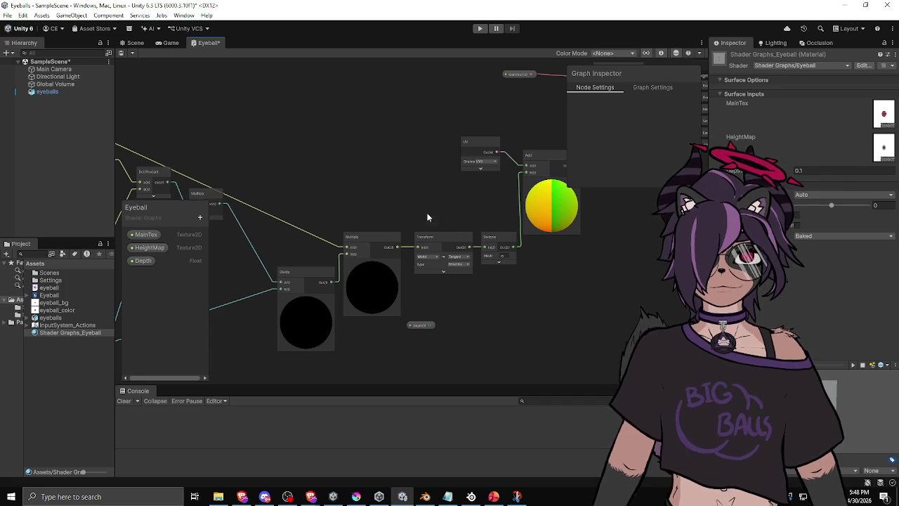
{"action": "left_click", "coordinate": [371, 238]}
{"action": "scroll", "coordinate": [345, 208], "scroll_direction": "down", "scroll_amount": 2}
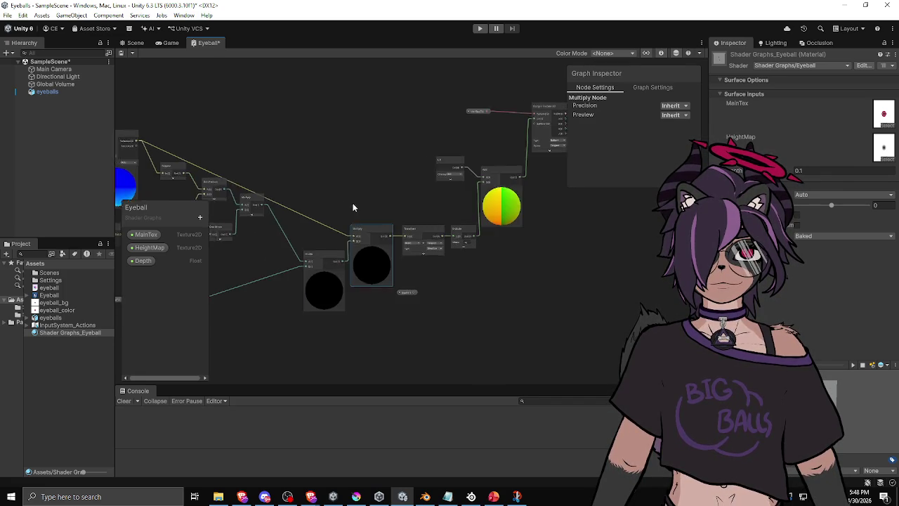
{"action": "left_click_drag", "start_coordinate": [344, 204], "coordinate": [457, 219]}
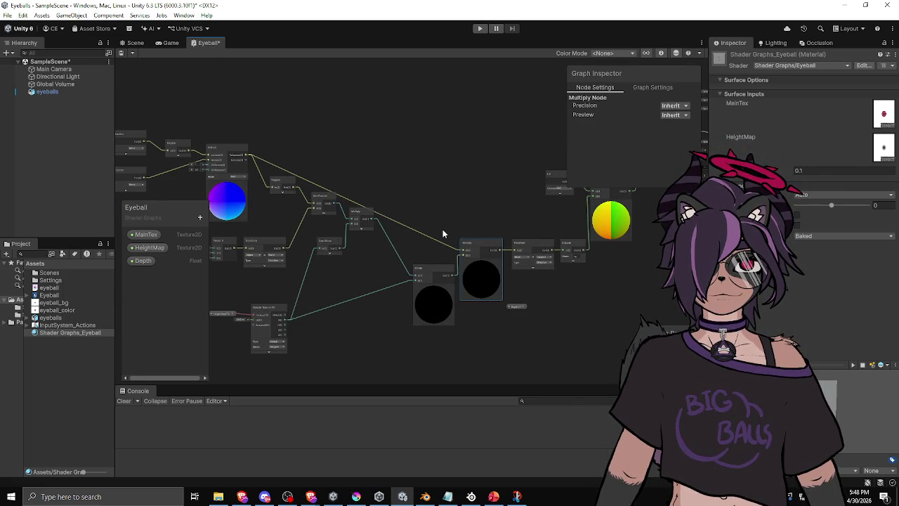
{"action": "scroll", "coordinate": [372, 193], "scroll_direction": "up", "scroll_amount": 3}
{"action": "left_click_drag", "start_coordinate": [372, 188], "coordinate": [425, 181]}
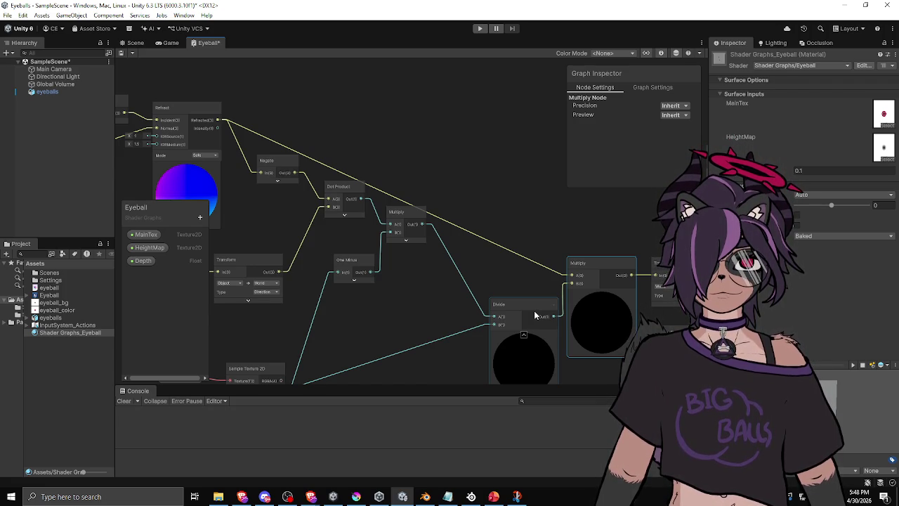
{"action": "mouse_move", "coordinate": [533, 315]}
{"action": "left_mouse_down"}
{"action": "mouse_move", "coordinate": [495, 266]}
{"action": "mouse_move", "coordinate": [445, 265]}
{"action": "mouse_move", "coordinate": [420, 251]}
{"action": "mouse_move", "coordinate": [459, 222]}
{"action": "left_mouse_up"}
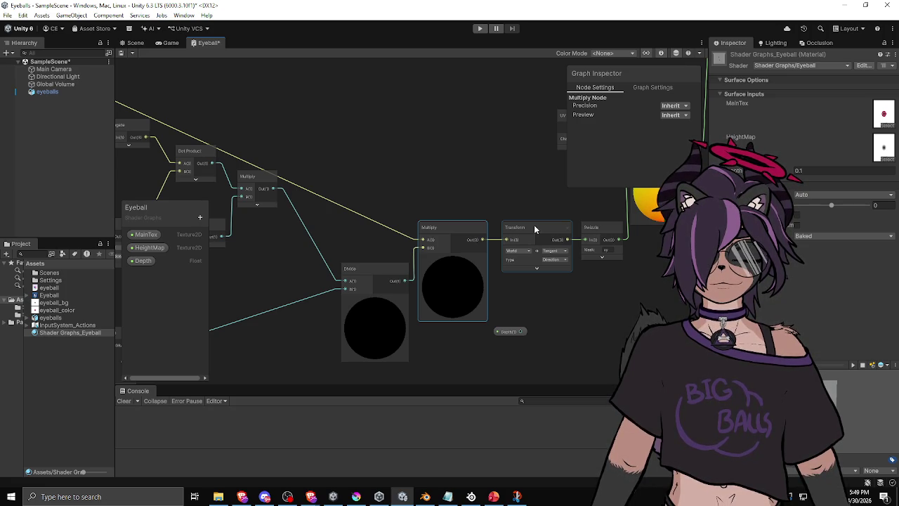
{"action": "left_click_drag", "start_coordinate": [522, 197], "coordinate": [416, 201]}
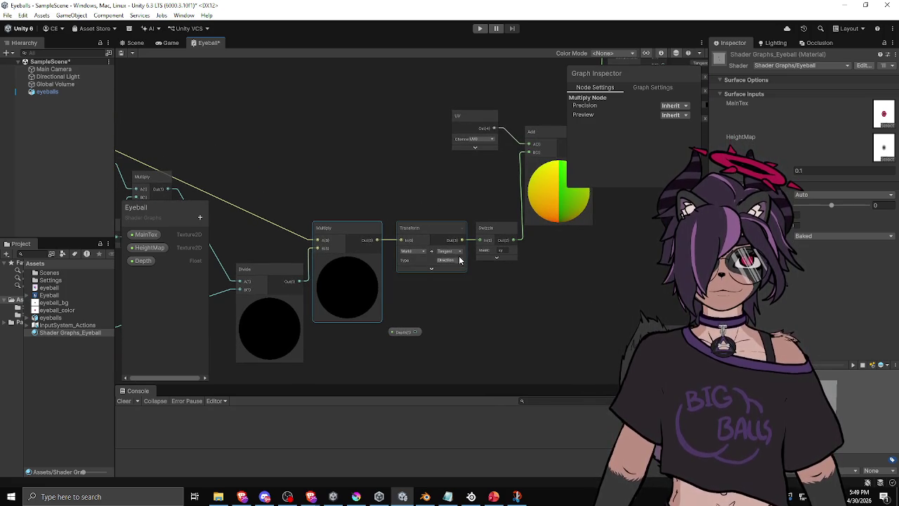
{"action": "left_click_drag", "start_coordinate": [455, 222], "coordinate": [297, 216]}
{"action": "left_click", "coordinate": [301, 263]}
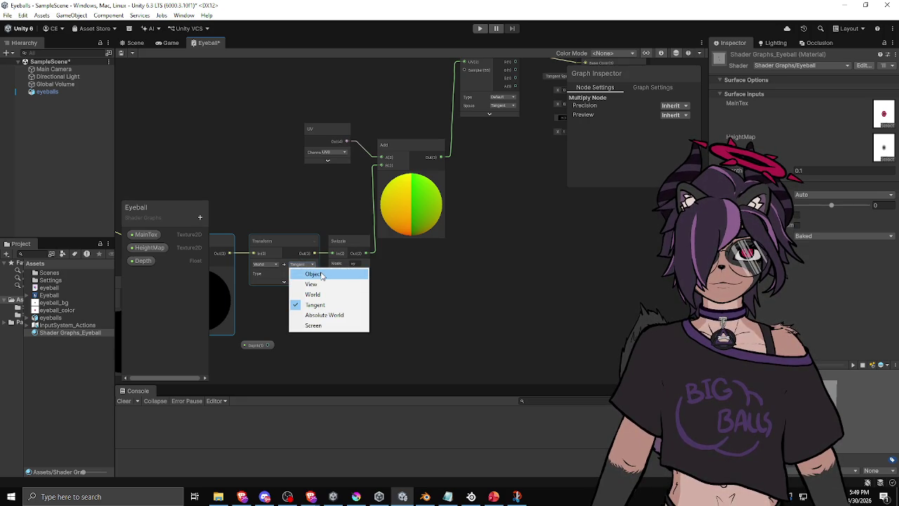
Step: Switch the Transform node to Object space and add a Projection node fed by the Swizzle
{"action": "left_click", "coordinate": [321, 275]}
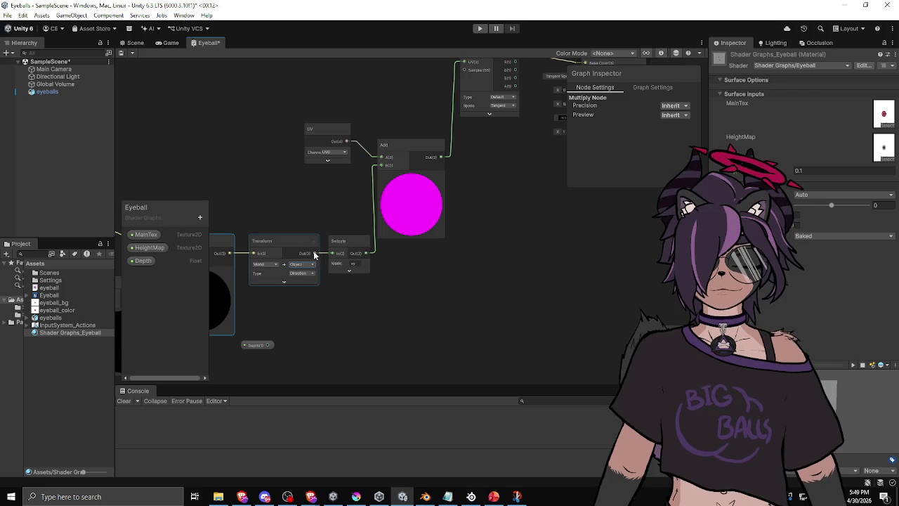
{"action": "key", "text": "space"}
{"action": "type", "text": "pro"}
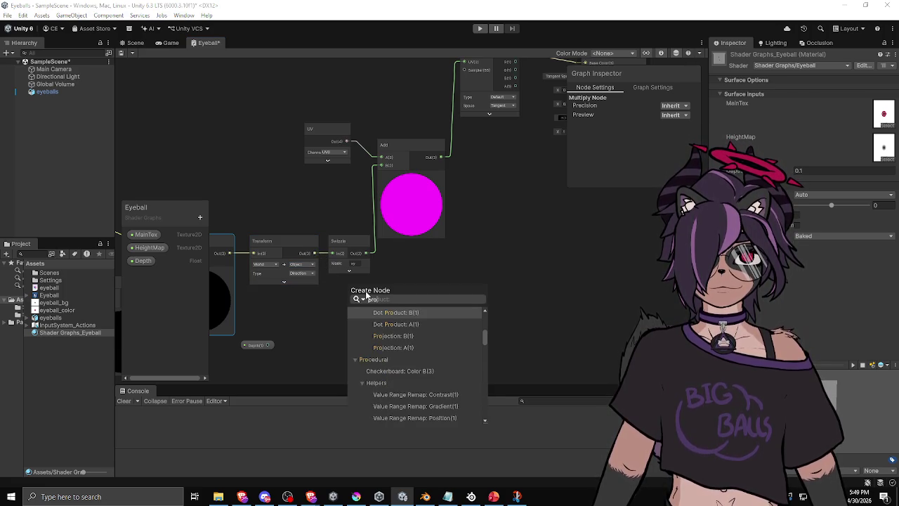
{"action": "scroll", "coordinate": [414, 344], "scroll_direction": "up", "scroll_amount": 3}
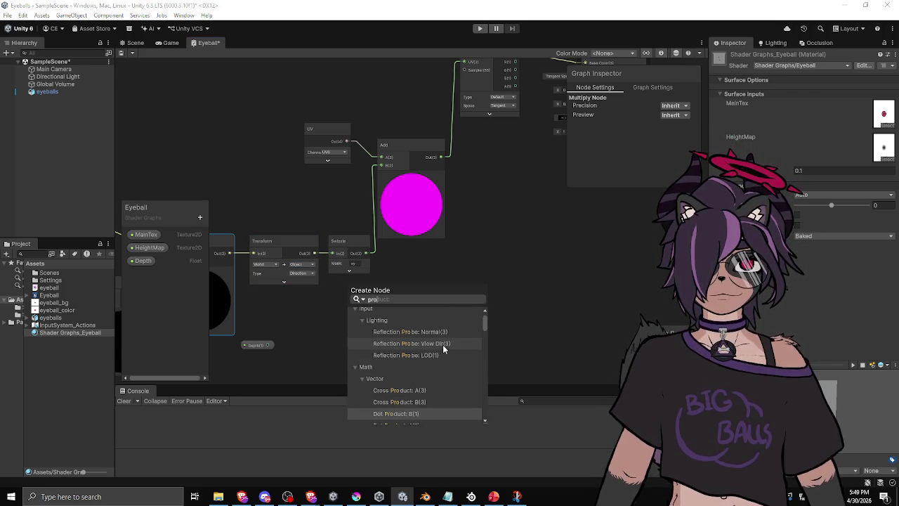
{"action": "type", "text": "jec"}
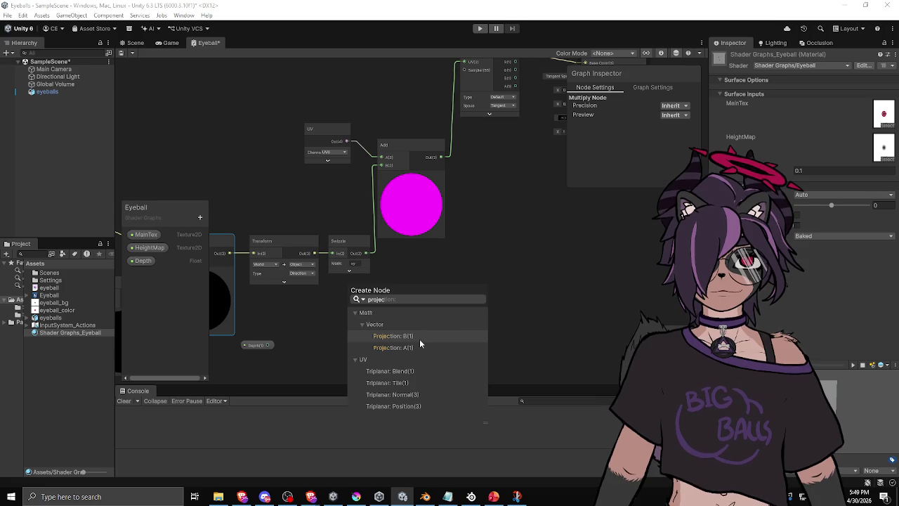
{"action": "left_click", "coordinate": [408, 337]}
{"action": "mouse_move", "coordinate": [377, 289]}
{"action": "left_mouse_down"}
{"action": "mouse_move", "coordinate": [474, 283]}
{"action": "mouse_move", "coordinate": [478, 293]}
{"action": "left_mouse_up"}
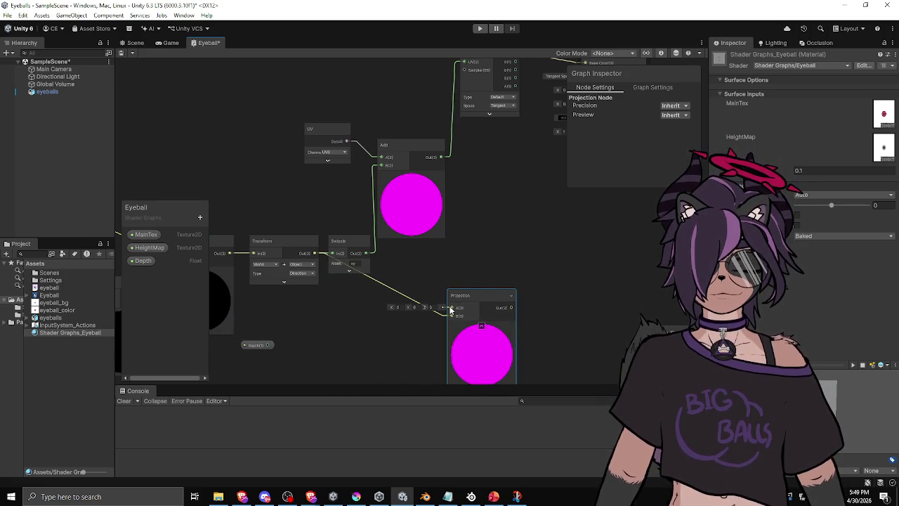
Step: Add a Vector 3 node feeding the Projection, then delete the Projection node
{"action": "left_click_drag", "start_coordinate": [450, 311], "coordinate": [380, 320]}
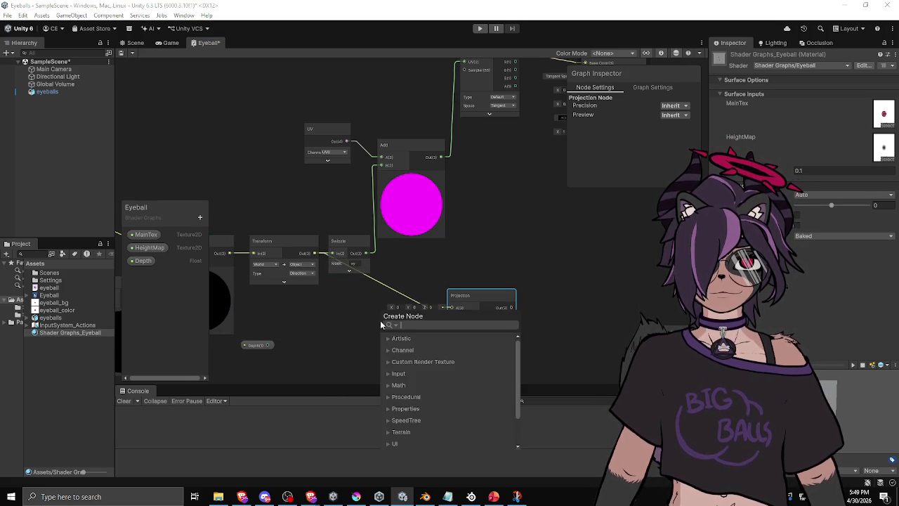
{"action": "type", "text": "vector 3"}
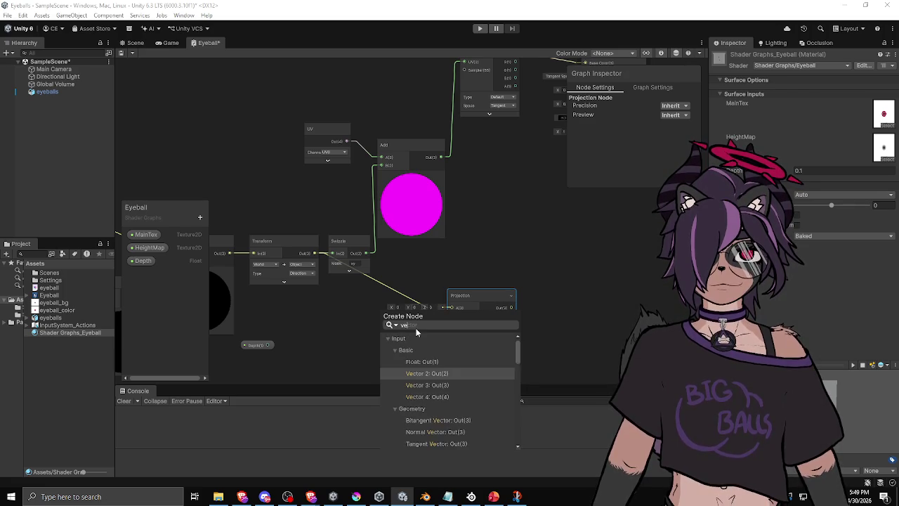
{"action": "key", "text": "Return"}
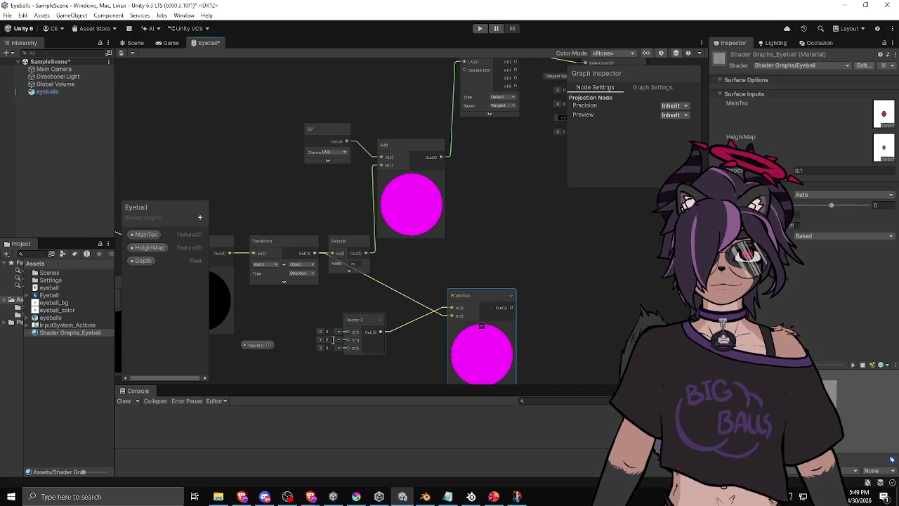
{"action": "left_click", "coordinate": [474, 294]}
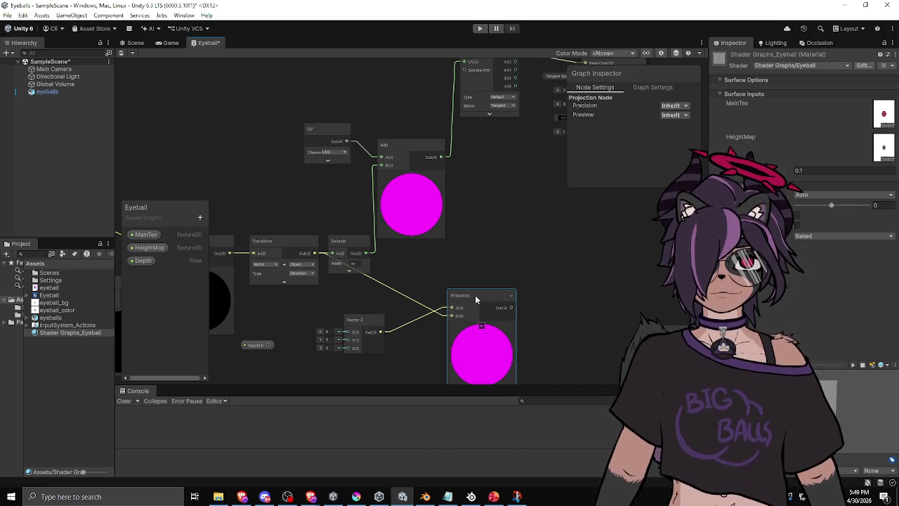
{"action": "key", "text": "Delete"}
Step: Add a fresh Projection node, read its documentation, then delete it
{"action": "right_click", "coordinate": [426, 301]}
{"action": "left_click", "coordinate": [462, 306]}
{"action": "type", "text": "project"}
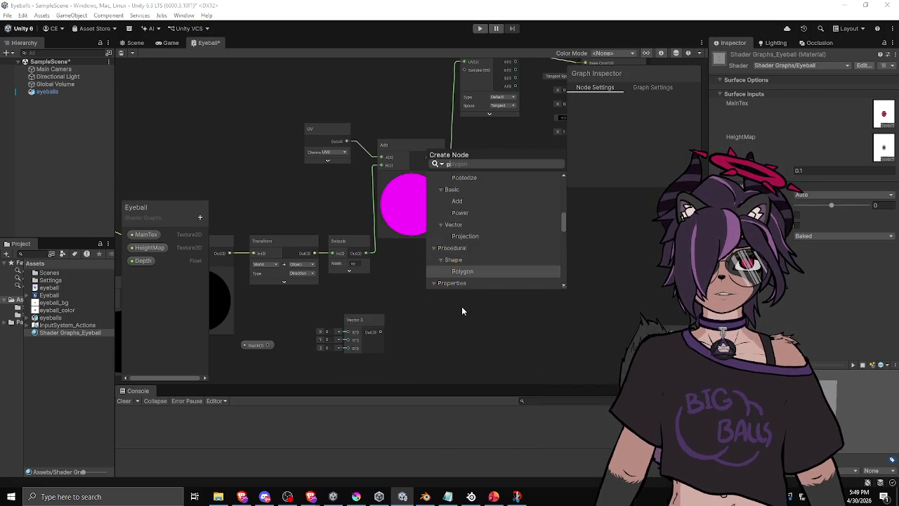
{"action": "key", "text": "Return"}
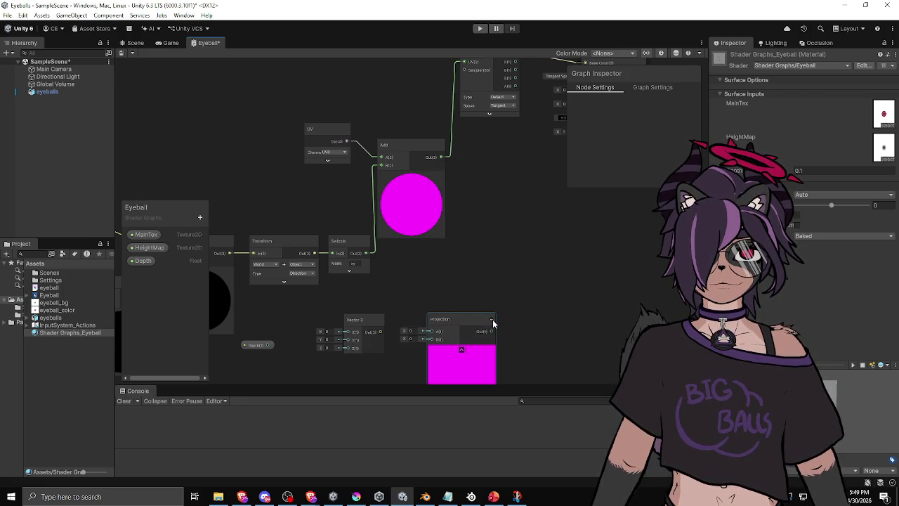
{"action": "right_click", "coordinate": [445, 323]}
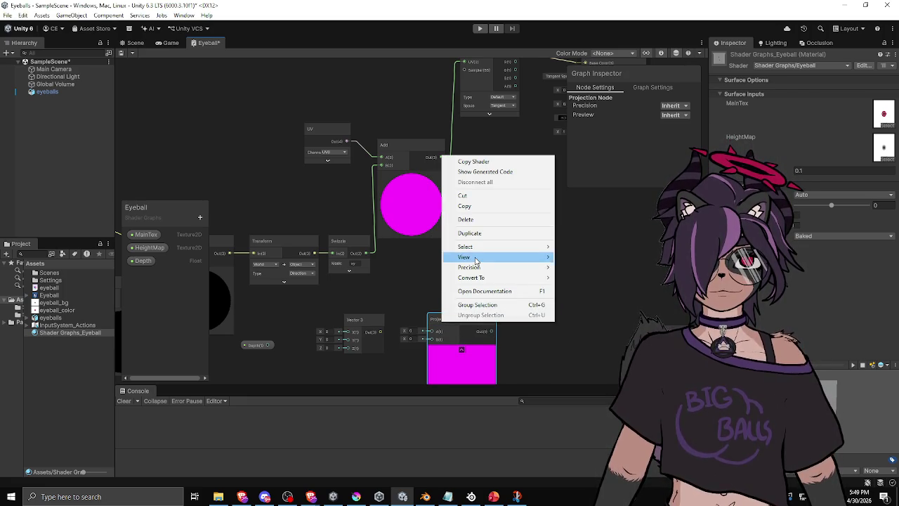
{"action": "left_click", "coordinate": [479, 290]}
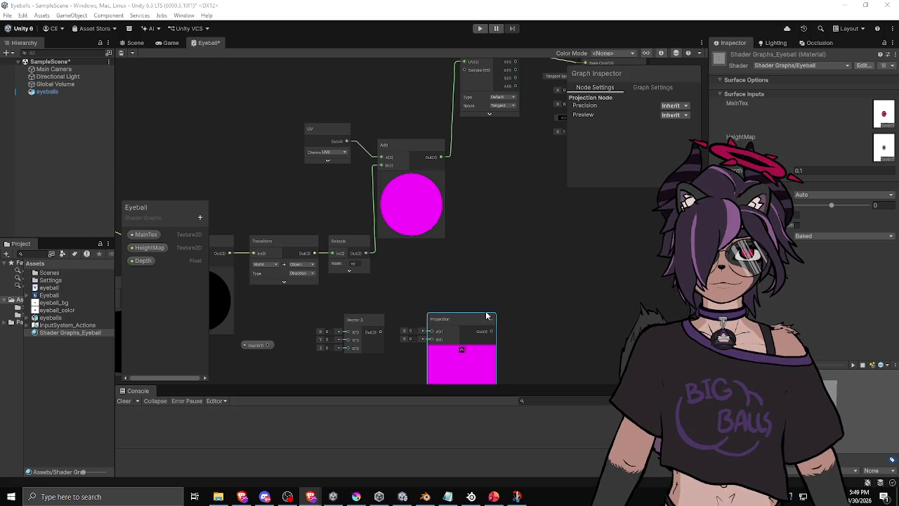
{"action": "left_click", "coordinate": [457, 322]}
{"action": "key", "text": "Delete"}
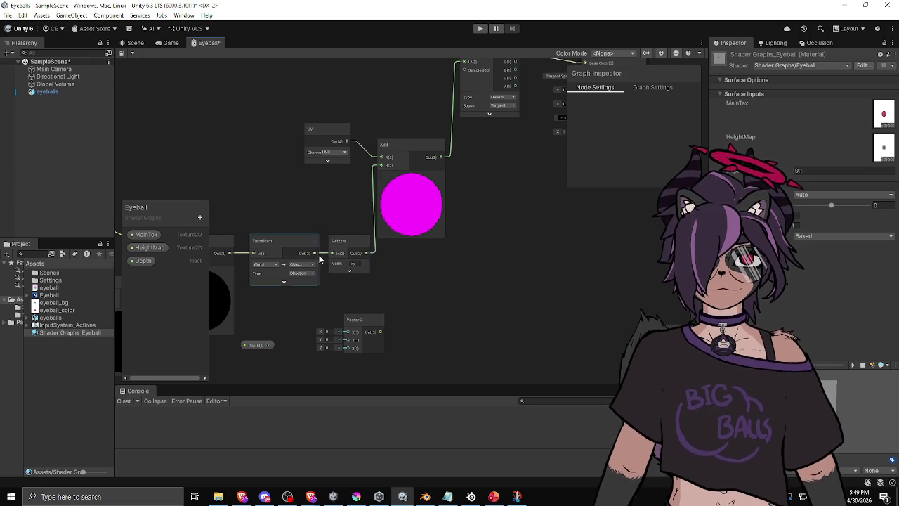
Step: Keep the Swizzle mask as xy and delete the unused Vector 3 node
{"action": "mouse_move", "coordinate": [313, 258]}
{"action": "left_mouse_down"}
{"action": "mouse_move", "coordinate": [326, 270]}
{"action": "mouse_move", "coordinate": [278, 251]}
{"action": "mouse_move", "coordinate": [351, 256]}
{"action": "left_mouse_up"}
{"action": "left_click", "coordinate": [399, 267]}
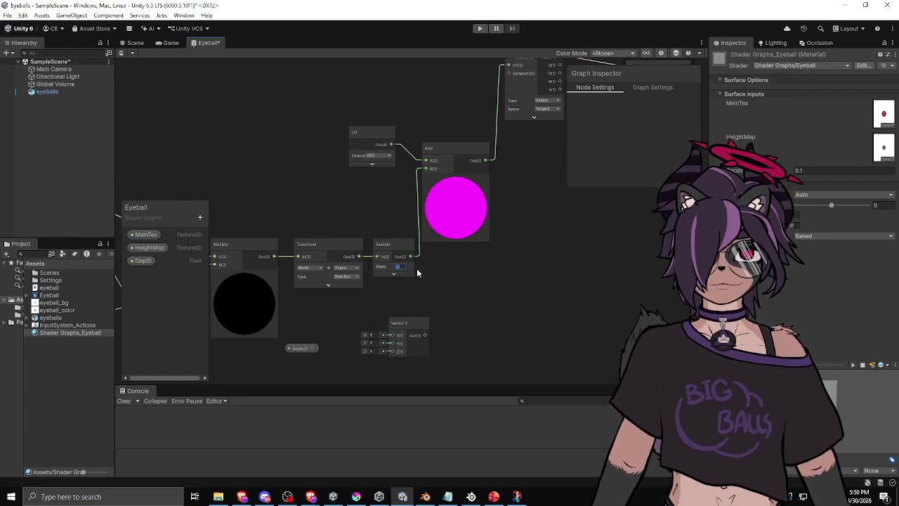
{"action": "key", "text": "Return"}
{"action": "left_click", "coordinate": [418, 269]}
{"action": "left_click", "coordinate": [410, 324]}
{"action": "key", "text": "Delete"}
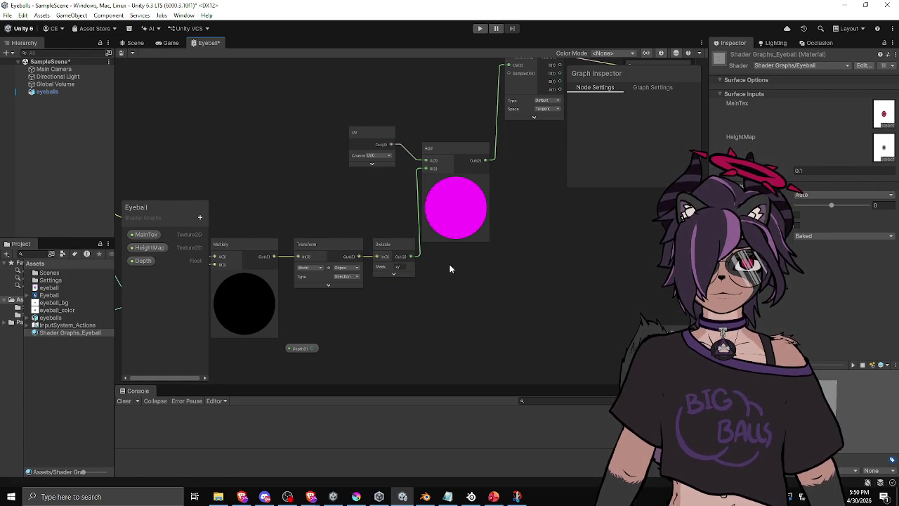
{"action": "left_click_drag", "start_coordinate": [450, 271], "coordinate": [446, 330]}
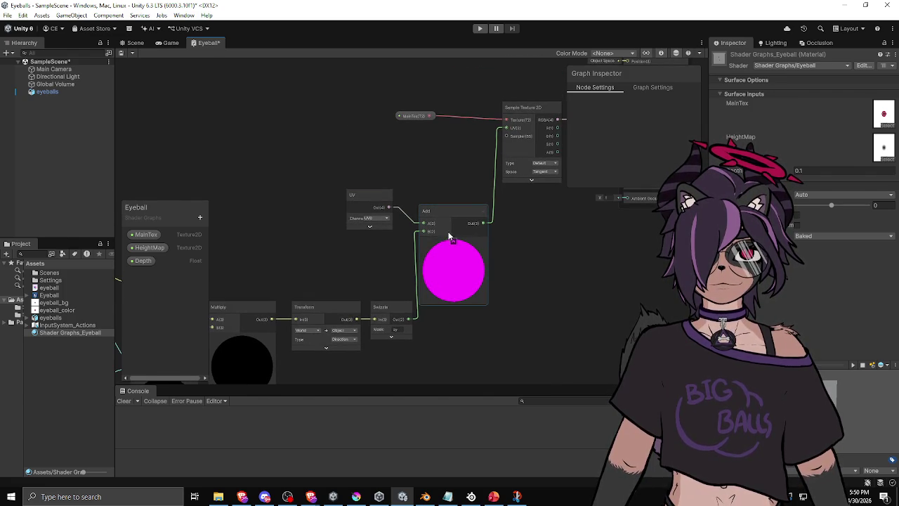
{"action": "mouse_move", "coordinate": [507, 219]}
{"action": "left_mouse_down"}
{"action": "mouse_move", "coordinate": [476, 237]}
{"action": "mouse_move", "coordinate": [602, 197]}
{"action": "left_mouse_up"}
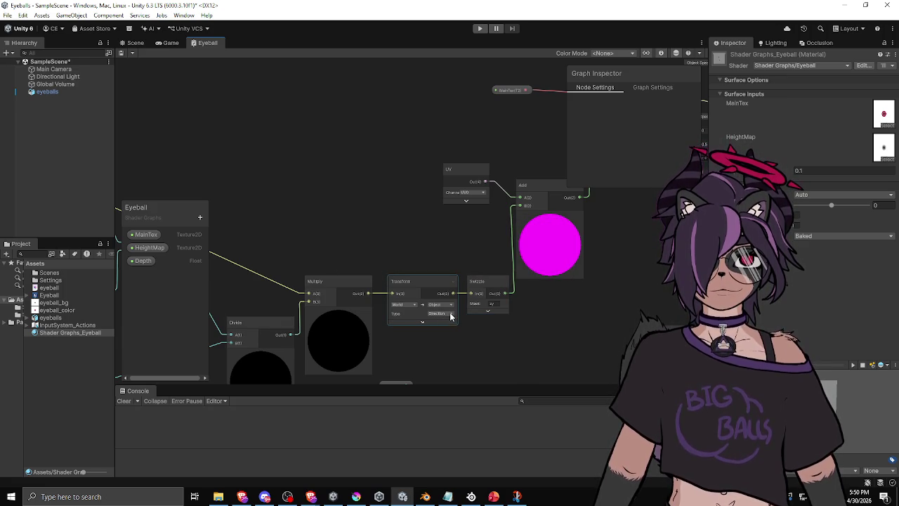
Step: Orbit the Scene view until the eyeball's pink iris and black pupil face the camera
{"action": "left_click", "coordinate": [134, 43]}
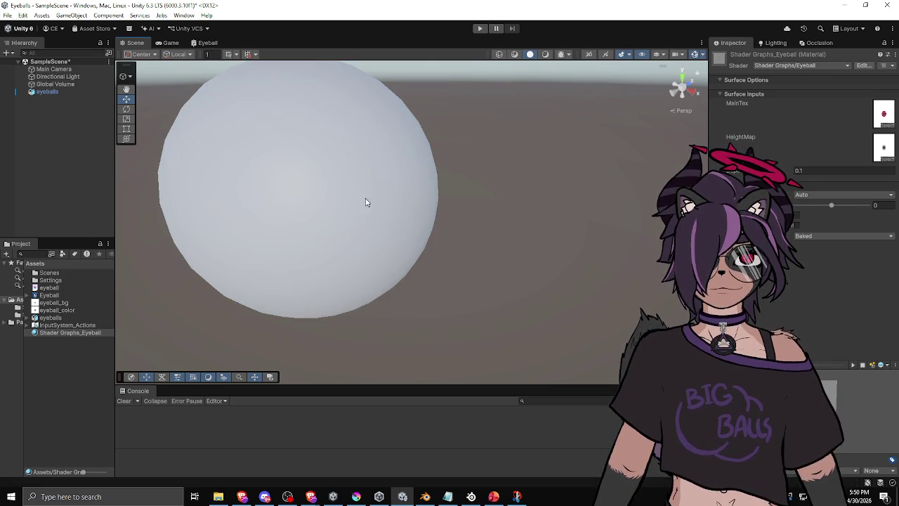
{"action": "mouse_move", "coordinate": [413, 203]}
{"action": "left_mouse_down"}
{"action": "mouse_move", "coordinate": [339, 131]}
{"action": "mouse_move", "coordinate": [361, 137]}
{"action": "mouse_move", "coordinate": [300, 125]}
{"action": "mouse_move", "coordinate": [235, 140]}
{"action": "mouse_move", "coordinate": [317, 132]}
{"action": "mouse_move", "coordinate": [302, 126]}
{"action": "mouse_move", "coordinate": [312, 125]}
{"action": "mouse_move", "coordinate": [319, 143]}
{"action": "mouse_move", "coordinate": [309, 129]}
{"action": "mouse_move", "coordinate": [327, 114]}
{"action": "mouse_move", "coordinate": [379, 134]}
{"action": "mouse_move", "coordinate": [250, 134]}
{"action": "mouse_move", "coordinate": [307, 120]}
{"action": "mouse_move", "coordinate": [368, 132]}
{"action": "mouse_move", "coordinate": [347, 141]}
{"action": "left_mouse_up"}
{"action": "mouse_move", "coordinate": [773, 171]}
{"action": "left_mouse_down"}
{"action": "mouse_move", "coordinate": [792, 171]}
{"action": "mouse_move", "coordinate": [776, 170]}
{"action": "left_mouse_up"}
{"action": "mouse_move", "coordinate": [351, 155]}
{"action": "left_mouse_down"}
{"action": "mouse_move", "coordinate": [401, 147]}
{"action": "mouse_move", "coordinate": [459, 167]}
{"action": "mouse_move", "coordinate": [473, 177]}
{"action": "mouse_move", "coordinate": [455, 186]}
{"action": "mouse_move", "coordinate": [464, 185]}
{"action": "left_mouse_up"}
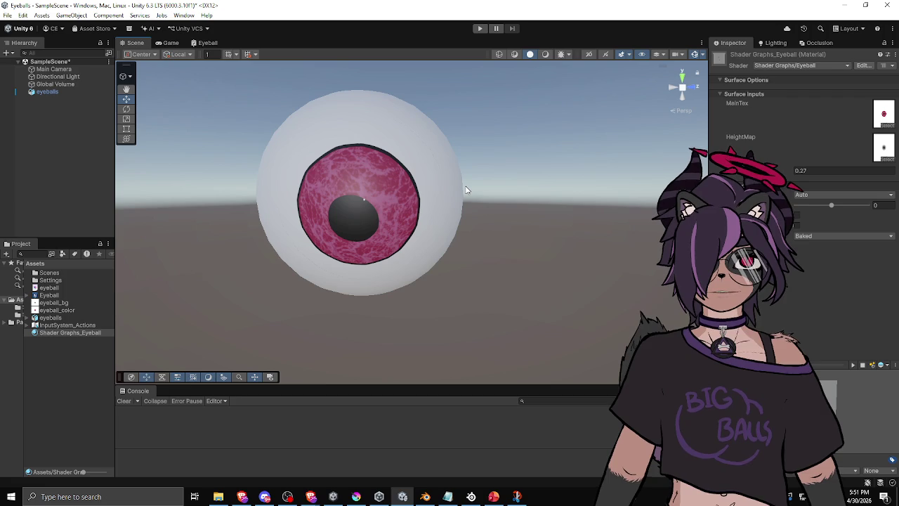
{"action": "left_click", "coordinate": [518, 495]}
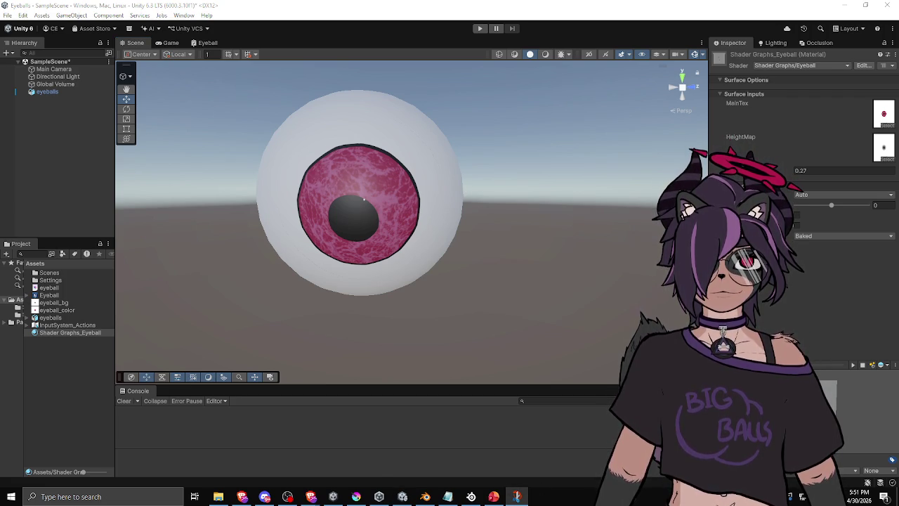
Step: Box-select the shader node group and move it down-left away from the master stack
{"action": "left_click", "coordinate": [207, 42]}
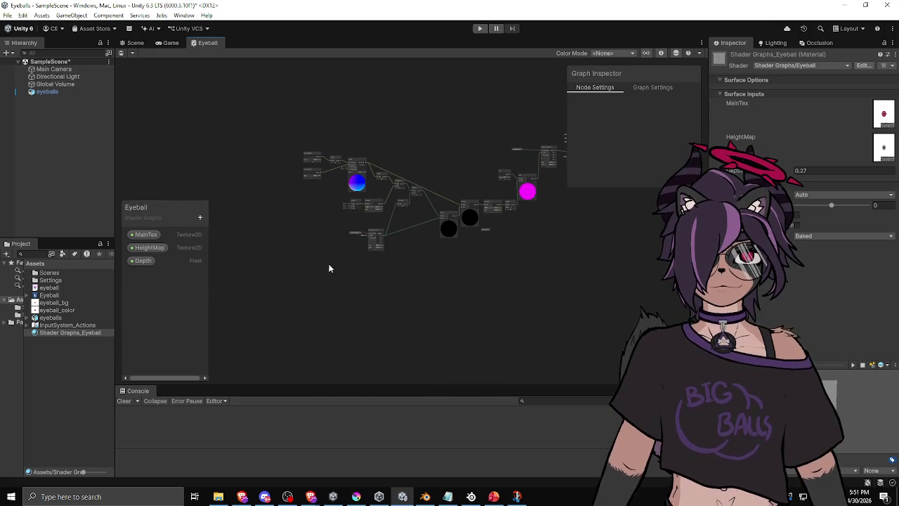
{"action": "left_click_drag", "start_coordinate": [318, 220], "coordinate": [245, 239]}
{"action": "mouse_move", "coordinate": [222, 136]}
{"action": "left_mouse_down"}
{"action": "mouse_move", "coordinate": [450, 270]}
{"action": "mouse_move", "coordinate": [474, 272]}
{"action": "left_mouse_up"}
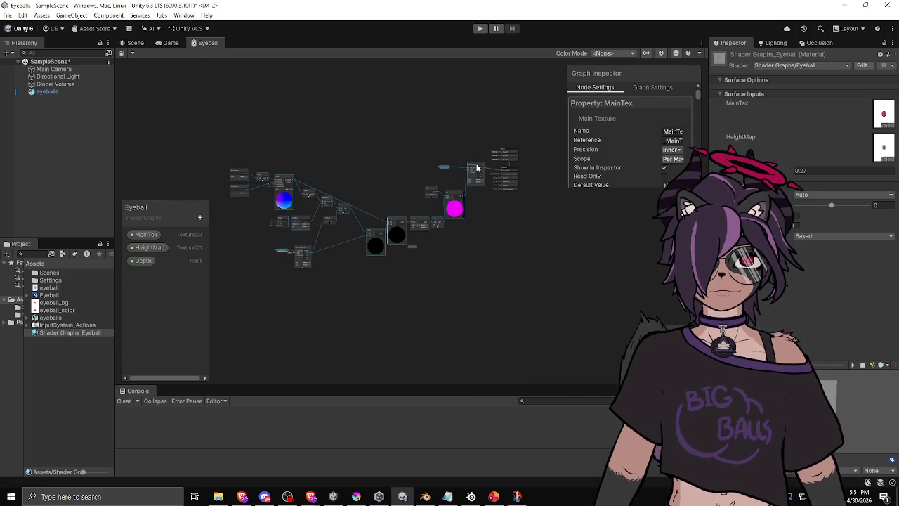
{"action": "left_click_drag", "start_coordinate": [476, 167], "coordinate": [327, 319]}
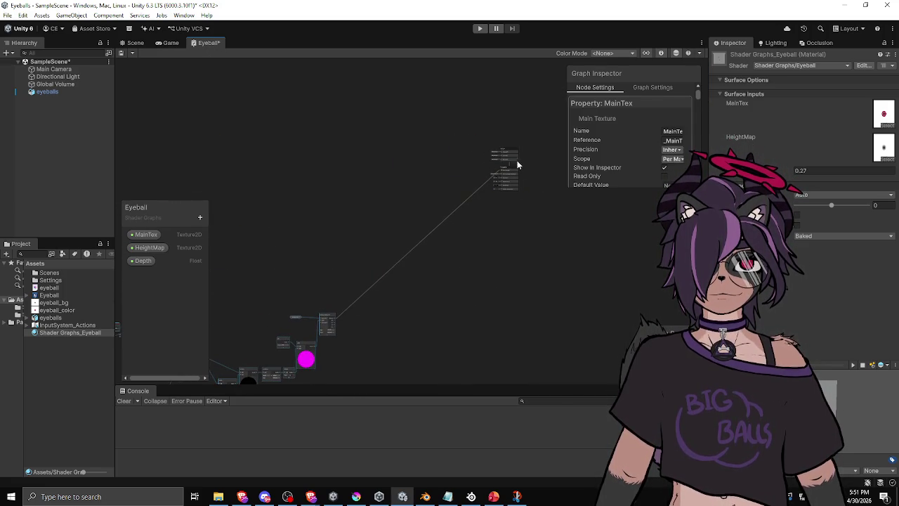
{"action": "scroll", "coordinate": [507, 161], "scroll_direction": "up", "scroll_amount": 5}
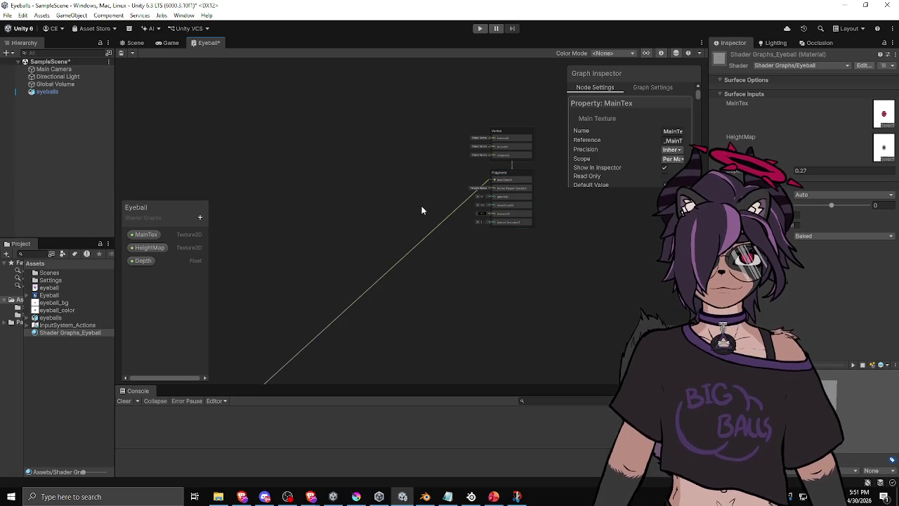
{"action": "left_click", "coordinate": [419, 240]}
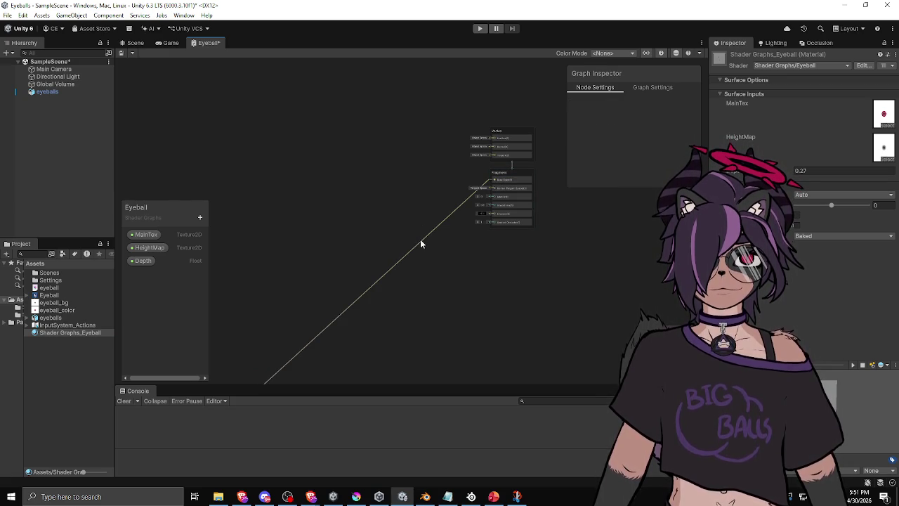
Step: Delete the link feeding Fragment Base Color so it reverts to its default
{"action": "left_click", "coordinate": [417, 248]}
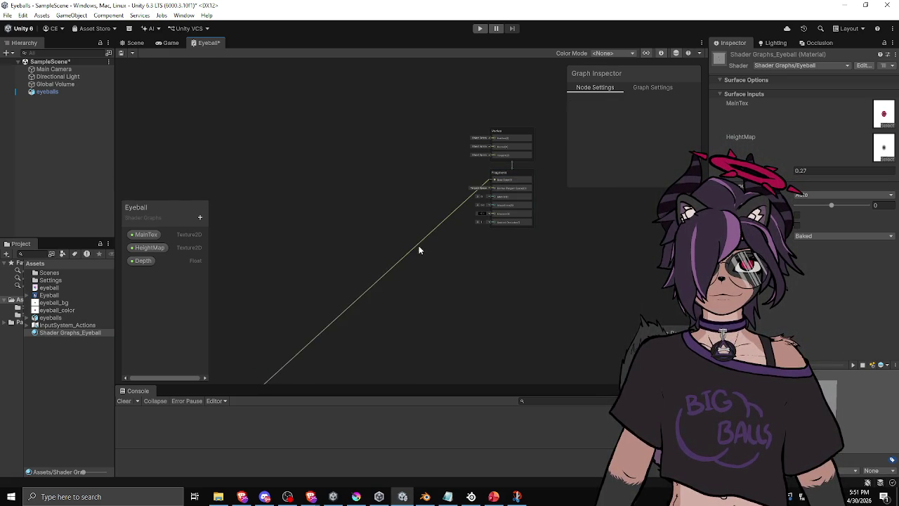
{"action": "key", "text": "Delete"}
{"action": "scroll", "coordinate": [397, 243], "scroll_direction": "up", "scroll_amount": 3}
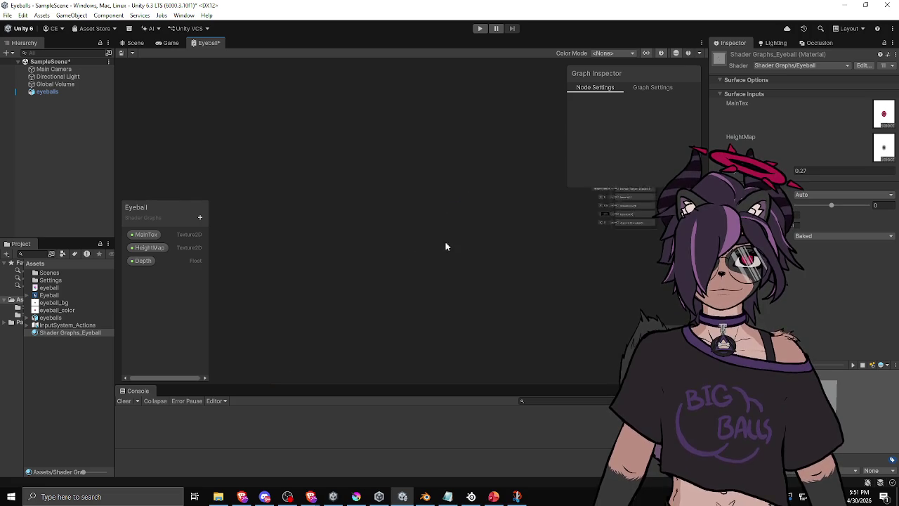
{"action": "mouse_move", "coordinate": [494, 217]}
{"action": "left_mouse_down"}
{"action": "mouse_move", "coordinate": [482, 159]}
{"action": "mouse_move", "coordinate": [523, 166]}
{"action": "left_mouse_up"}
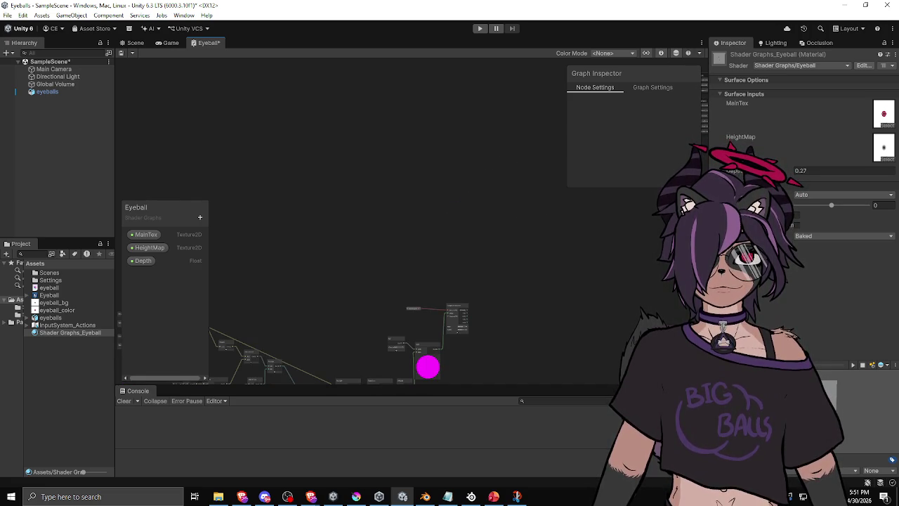
Step: Switch to Blender and orbit around the eyeball_bg.png textured sphere
{"action": "key", "text": "alt+Tab"}
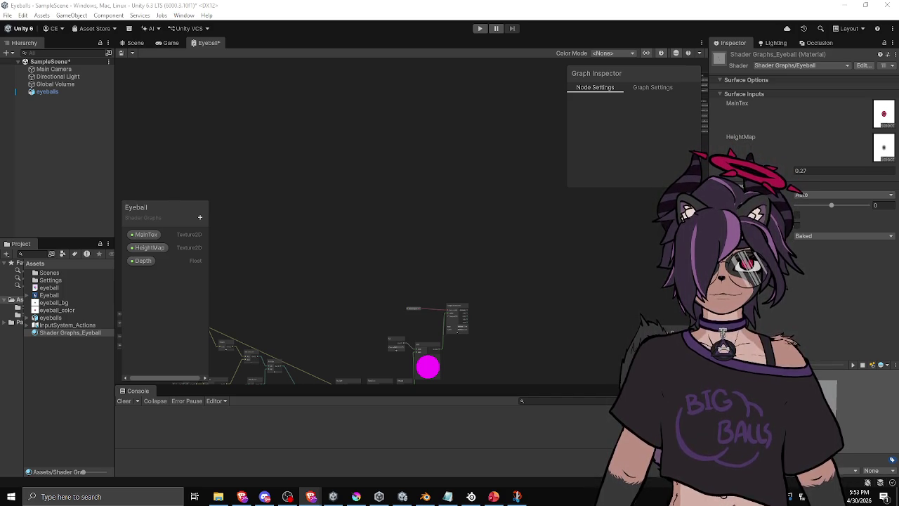
{"action": "key", "text": "alt+Tab"}
{"action": "scroll", "coordinate": [383, 223], "scroll_direction": "down", "scroll_amount": 4}
{"action": "scroll", "coordinate": [384, 224], "scroll_direction": "up", "scroll_amount": 5}
{"action": "left_click_drag", "start_coordinate": [443, 219], "coordinate": [382, 221]}
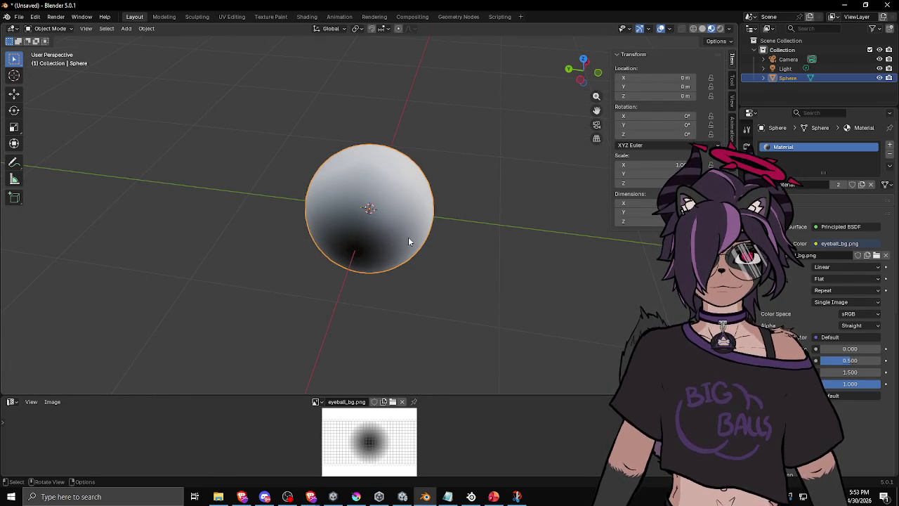
Step: Rotate the sphere 90° around Z (R Z 90), glance at export formats without exporting, return to Unity
{"action": "type", "text": "rz90"}
{"action": "key", "text": "Return"}
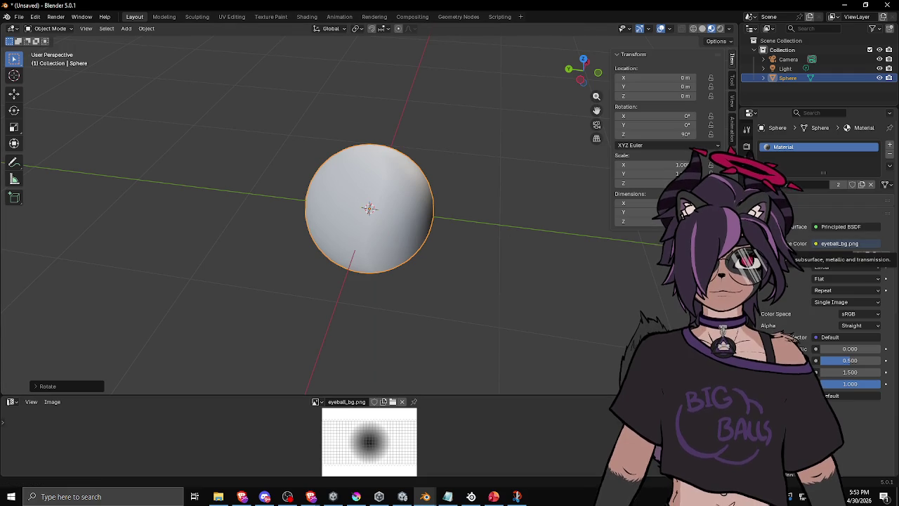
{"action": "left_click", "coordinate": [18, 16]}
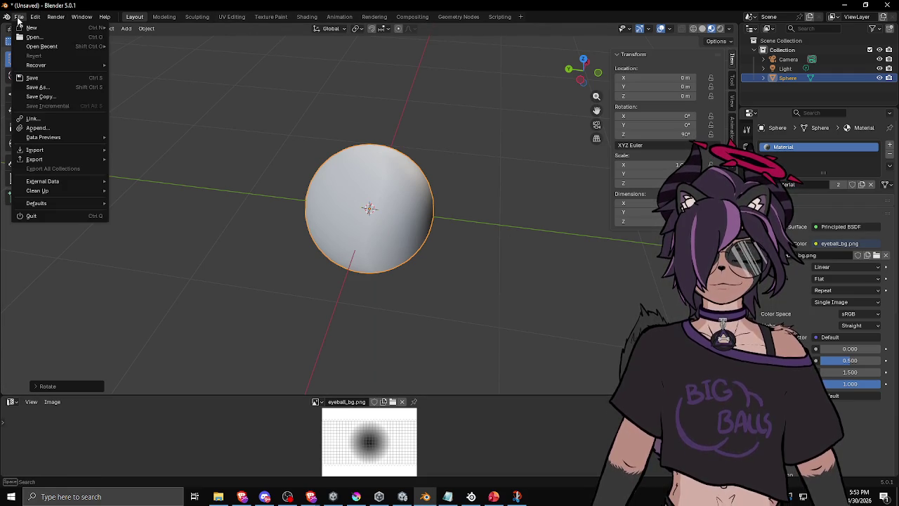
{"action": "mouse_move", "coordinate": [38, 162]}
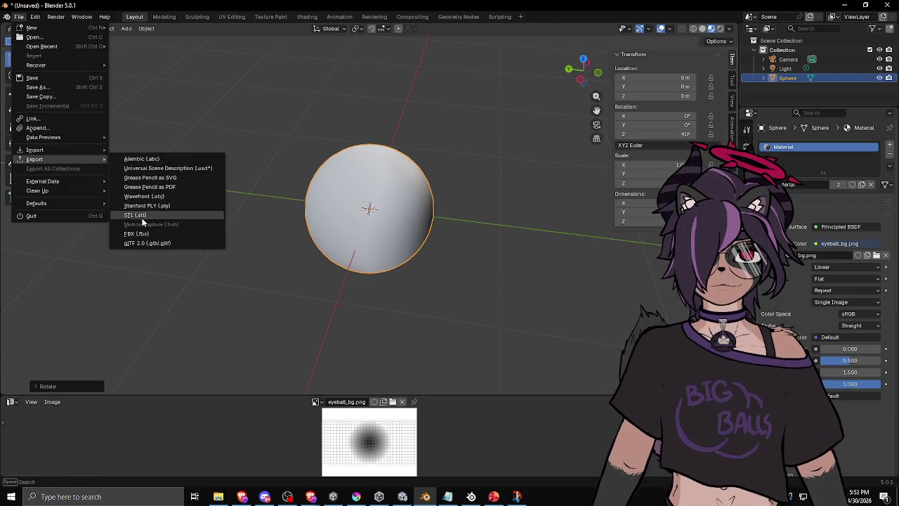
{"action": "key", "text": "Escape"}
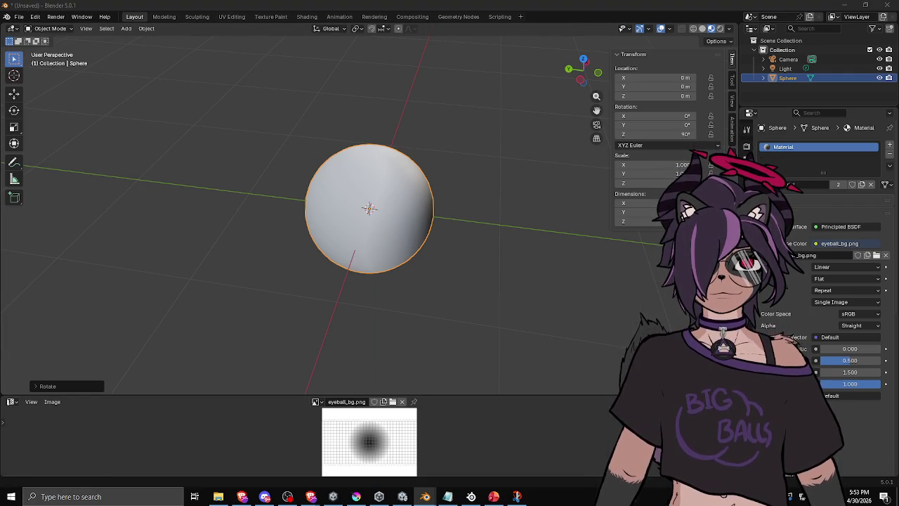
{"action": "key", "text": "o"}
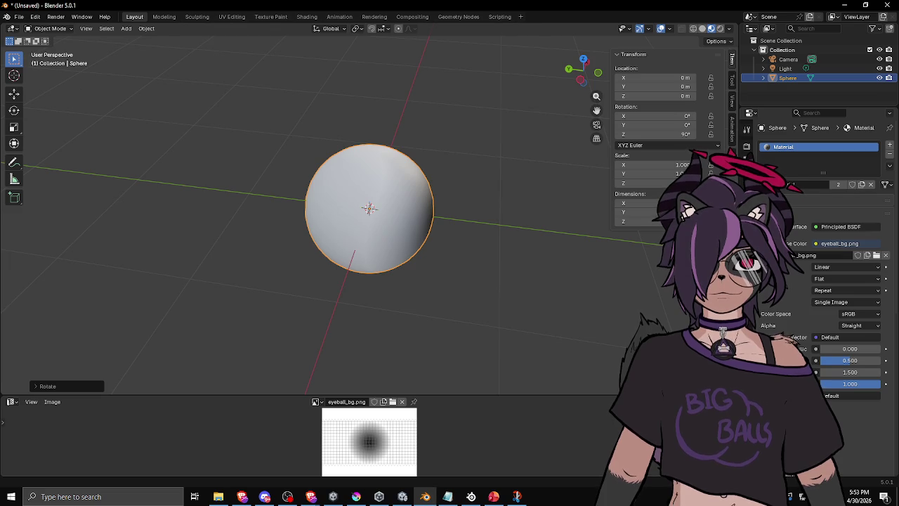
{"action": "key", "text": "alt+Tab"}
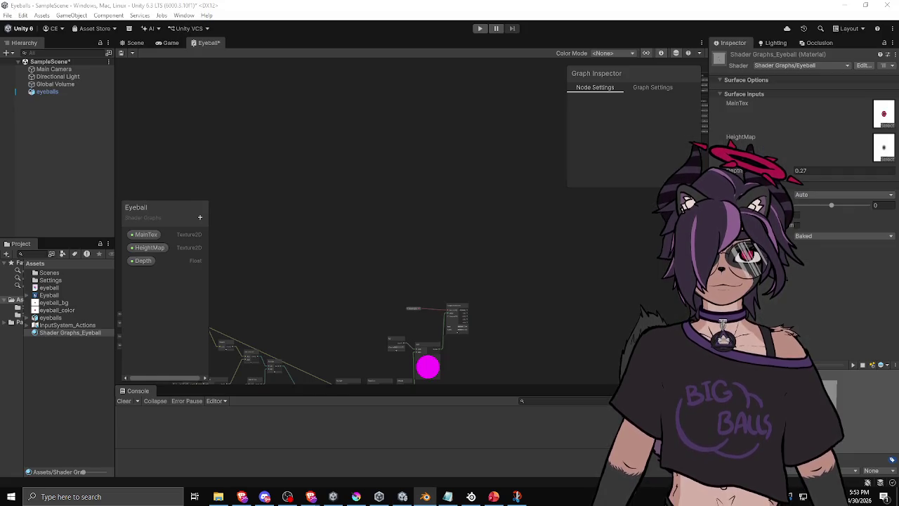
Step: Orbit the Scene view and select the eyeball object
{"action": "left_click", "coordinate": [134, 43]}
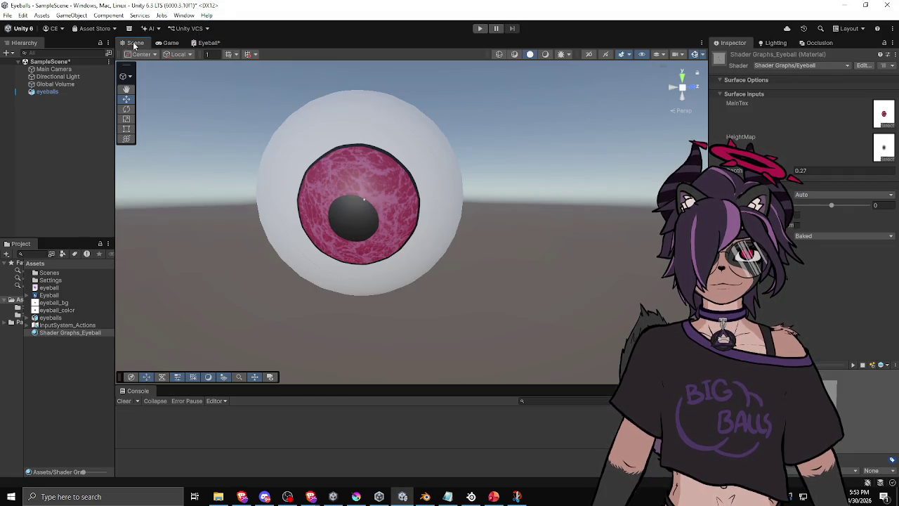
{"action": "left_click_drag", "start_coordinate": [401, 189], "coordinate": [414, 271]}
{"action": "left_click", "coordinate": [378, 226]}
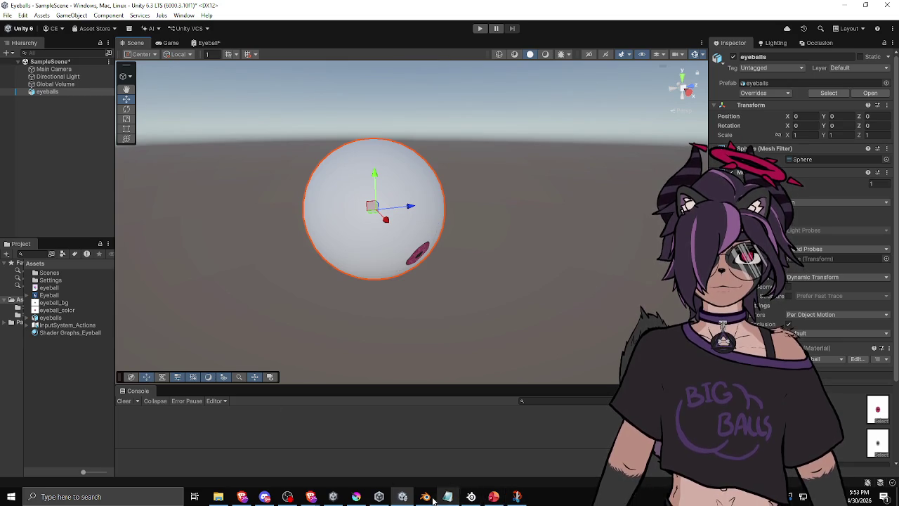
Step: Duplicate the MainTex and Sample Texture 2D nodes and move the copies to the graph's top
{"action": "left_click", "coordinate": [207, 43]}
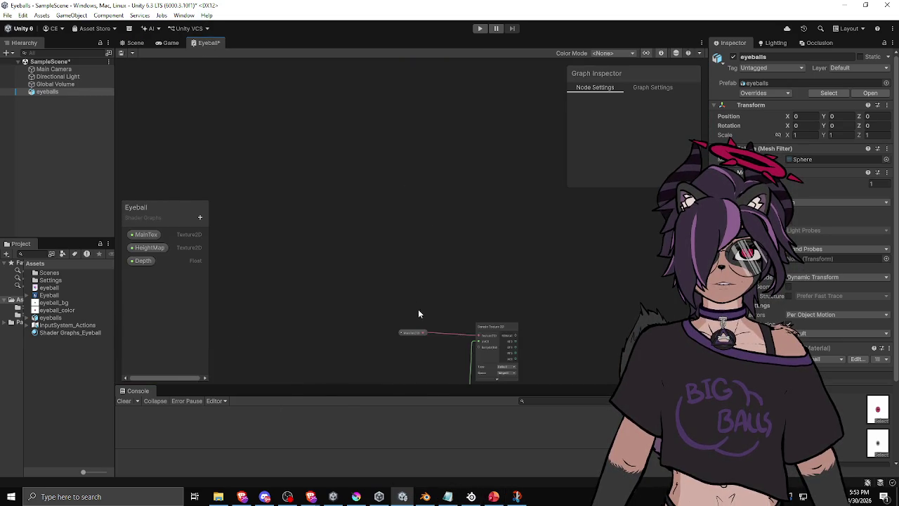
{"action": "scroll", "coordinate": [267, 248], "scroll_direction": "down", "scroll_amount": 5}
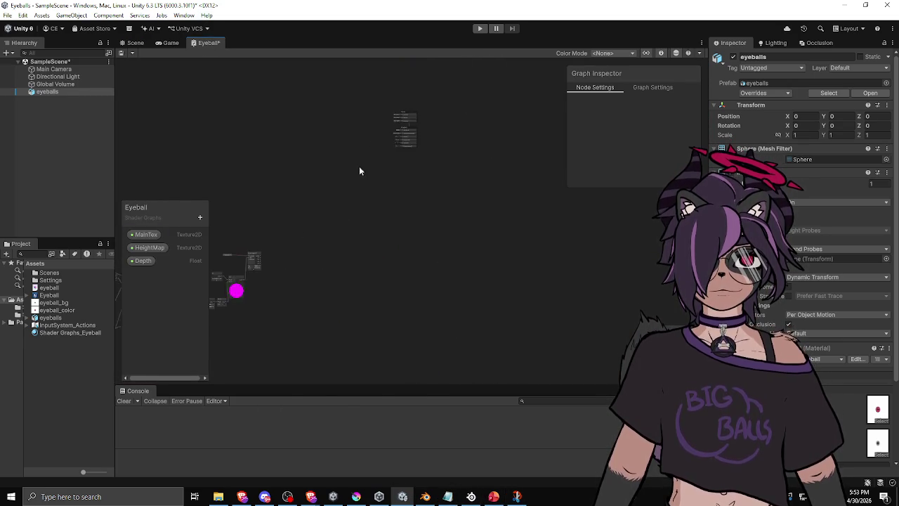
{"action": "scroll", "coordinate": [401, 251], "scroll_direction": "up", "scroll_amount": 5}
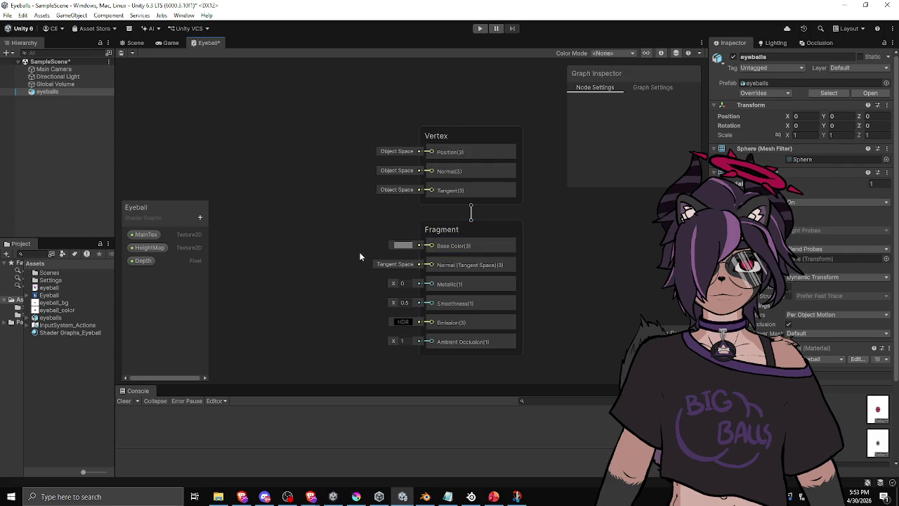
{"action": "scroll", "coordinate": [372, 289], "scroll_direction": "down", "scroll_amount": 5}
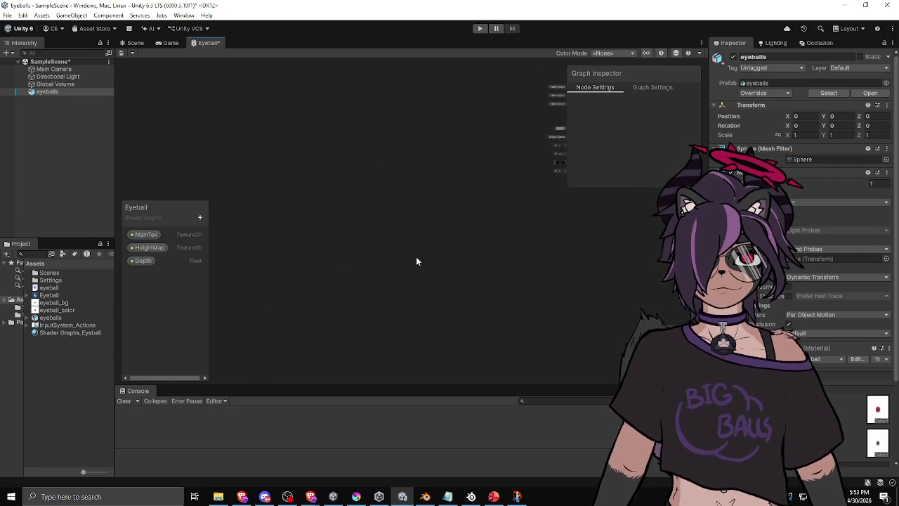
{"action": "scroll", "coordinate": [266, 302], "scroll_direction": "up", "scroll_amount": 4}
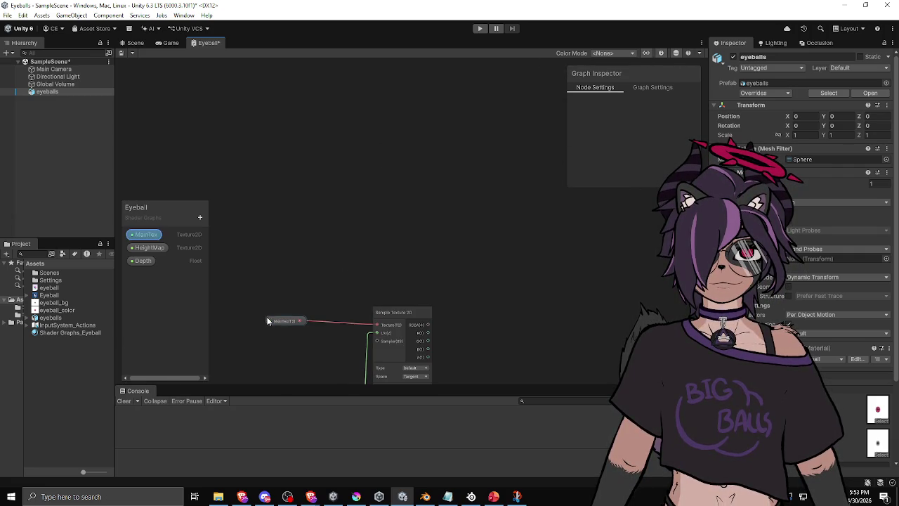
{"action": "left_click", "coordinate": [284, 321]}
{"action": "scroll", "coordinate": [427, 278], "scroll_direction": "down", "scroll_amount": 3}
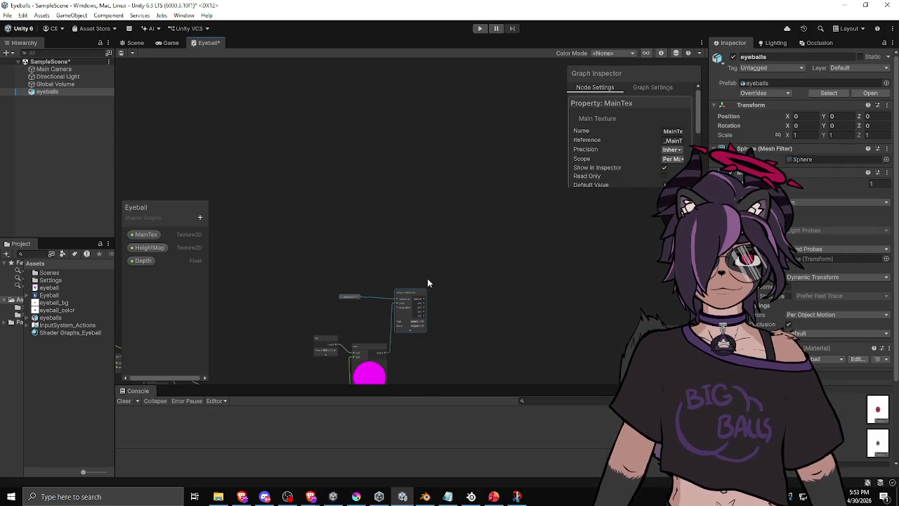
{"action": "key", "text": "ctrl+d"}
{"action": "mouse_move", "coordinate": [499, 257]}
{"action": "left_mouse_down"}
{"action": "mouse_move", "coordinate": [506, 116]}
{"action": "mouse_move", "coordinate": [493, 67]}
{"action": "mouse_move", "coordinate": [187, 246]}
{"action": "left_mouse_up"}
Step: Connect the copied texture sample to the master stack, place it alongside, and check the pink iris
{"action": "left_click_drag", "start_coordinate": [251, 235], "coordinate": [456, 185]}
{"action": "left_click_drag", "start_coordinate": [249, 187], "coordinate": [320, 269]}
{"action": "left_click_drag", "start_coordinate": [295, 220], "coordinate": [403, 176]}
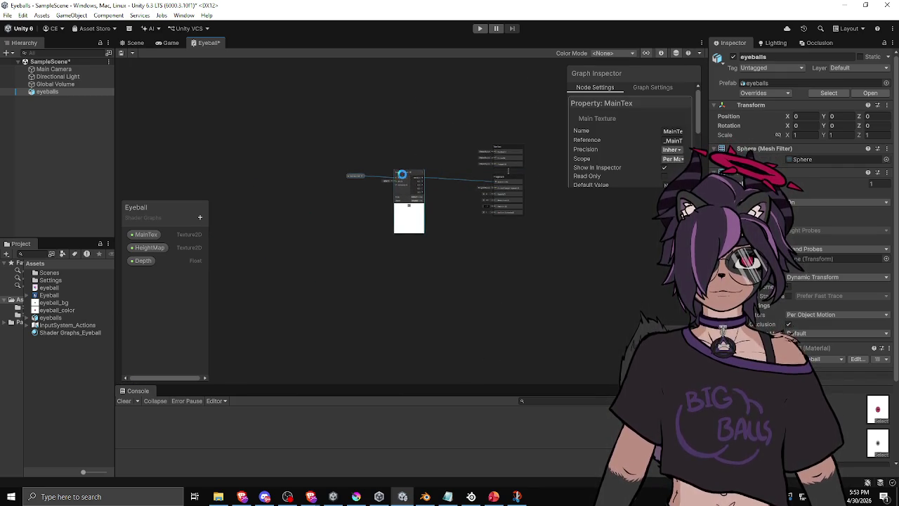
{"action": "left_click", "coordinate": [132, 44]}
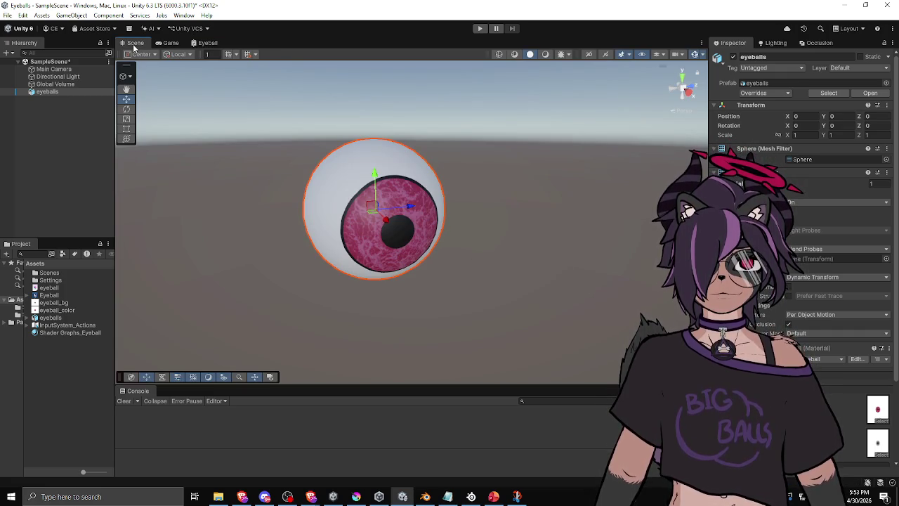
{"action": "mouse_move", "coordinate": [405, 163]}
{"action": "left_mouse_down"}
{"action": "mouse_move", "coordinate": [457, 195]}
{"action": "mouse_move", "coordinate": [335, 277]}
{"action": "mouse_move", "coordinate": [412, 201]}
{"action": "left_mouse_up"}
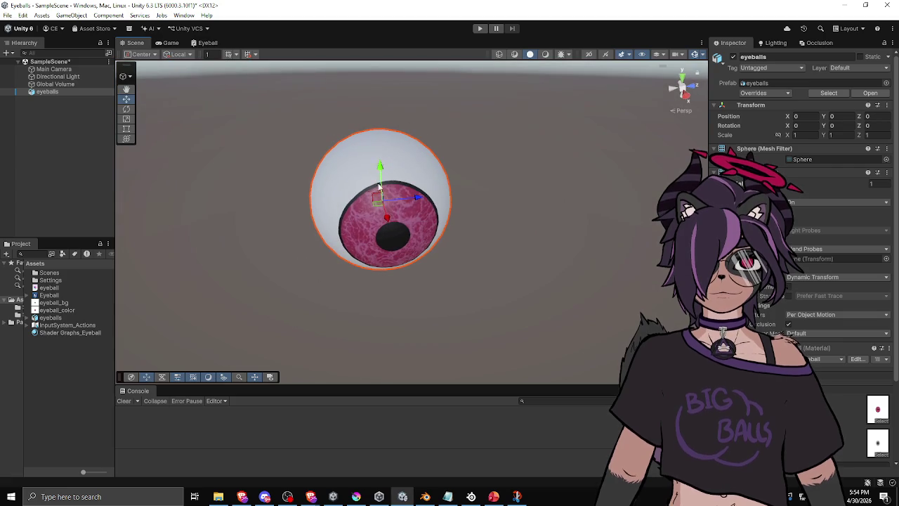
{"action": "left_click", "coordinate": [425, 496]}
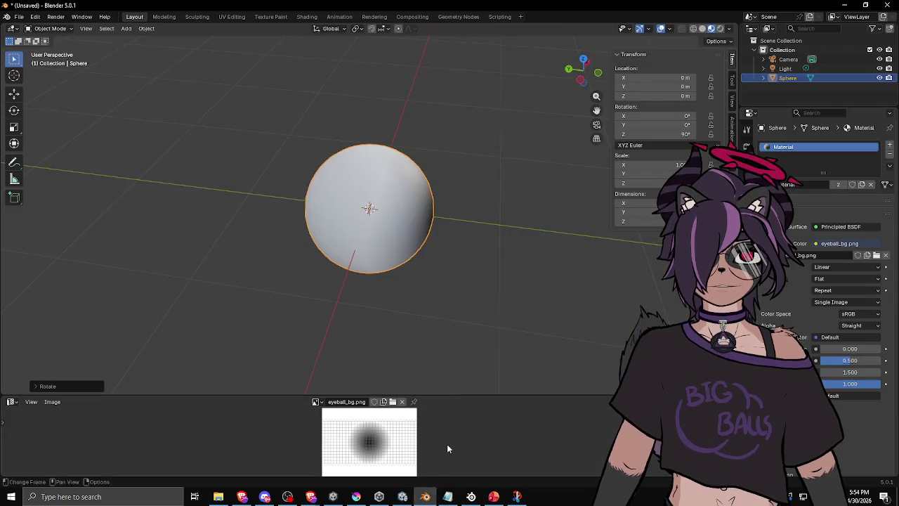
Step: Apply the sphere's rotation with Ctrl+A so Z reads 0°, closing the export menu unused
{"action": "key", "text": "ctrl+a"}
{"action": "left_click", "coordinate": [393, 198]}
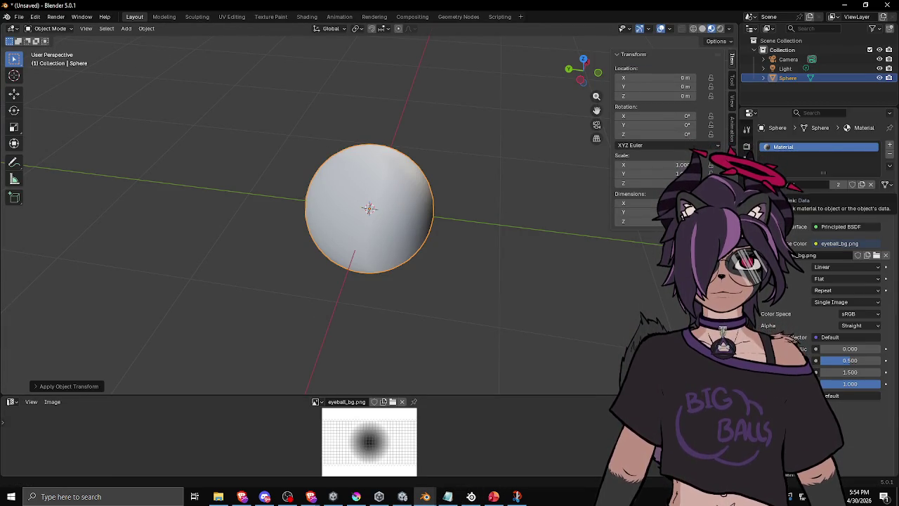
{"action": "left_click", "coordinate": [19, 16]}
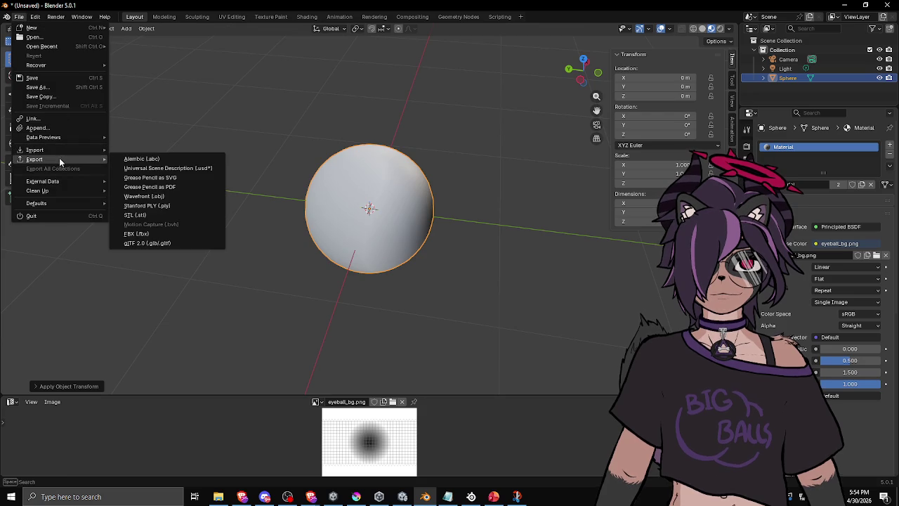
{"action": "left_click", "coordinate": [137, 233]}
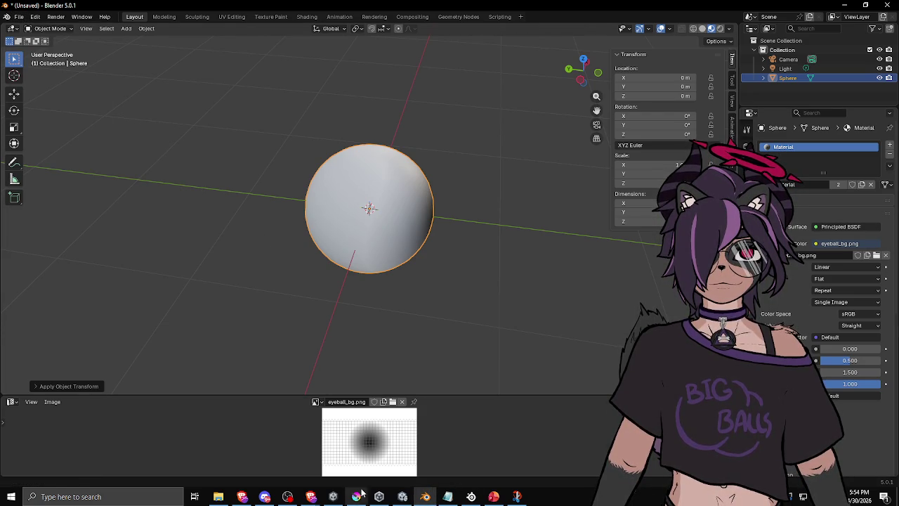
{"action": "left_click", "coordinate": [402, 496]}
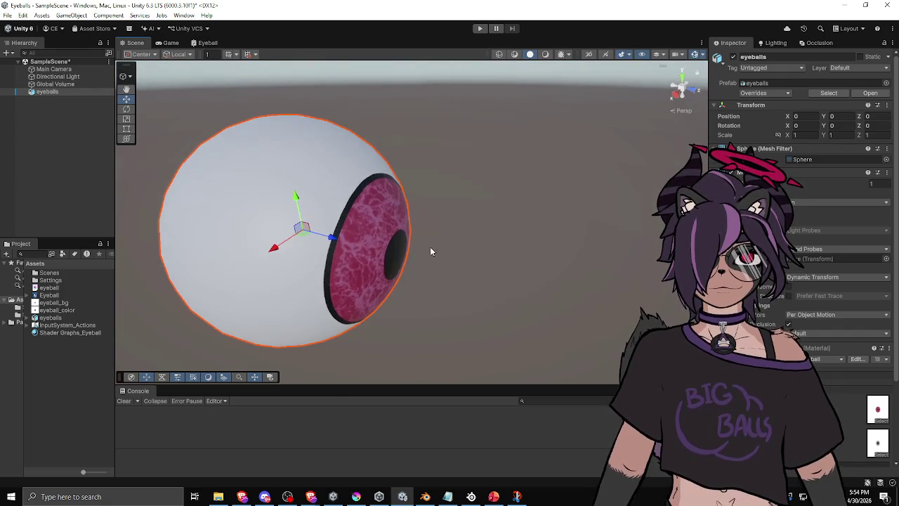
Step: Deselect the eyeball so its sideways-facing pink iris and dark pupil are viewed unobstructed
{"action": "left_click", "coordinate": [492, 215]}
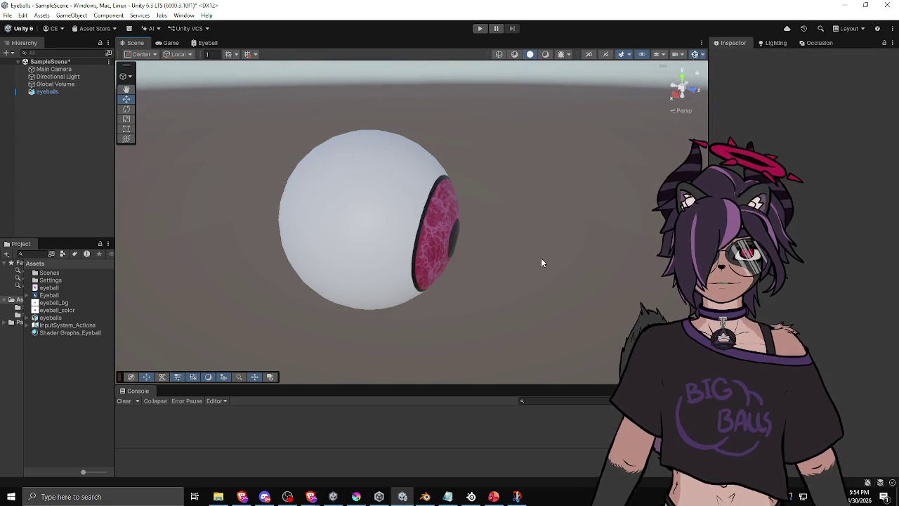